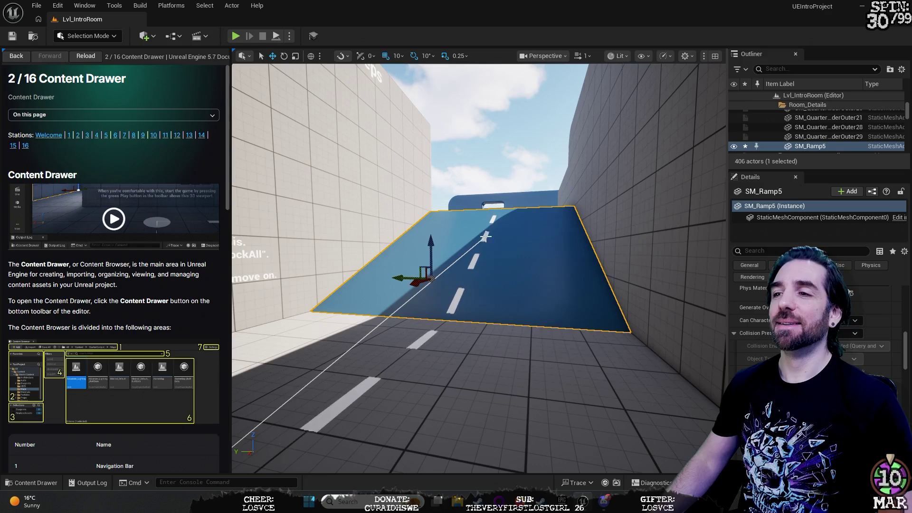
- Orbit toward the ramp, test-play the level, stop, then start Play-in-Editor again
{"action": "left_click_drag", "start_coordinate": [558, 205], "coordinate": [557, 205]}
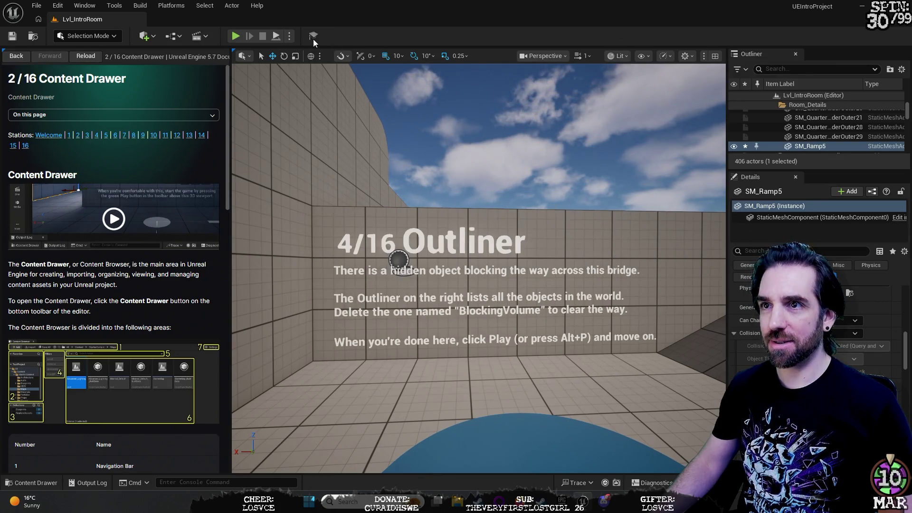
{"action": "left_click", "coordinate": [235, 36]}
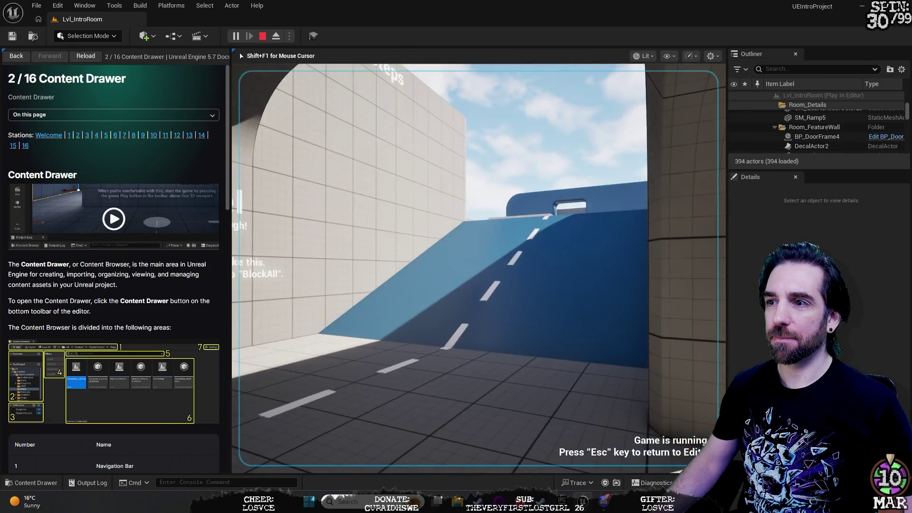
{"action": "mouse_move", "coordinate": [479, 268]}
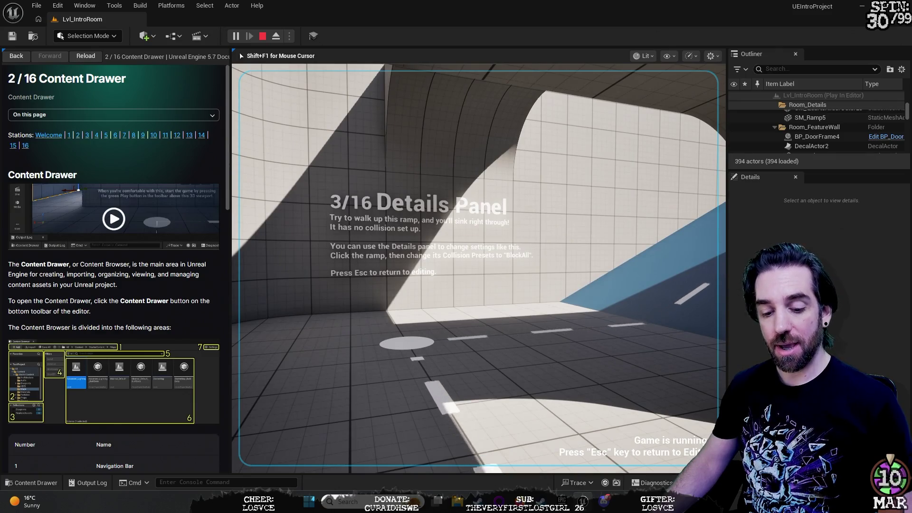
{"action": "key", "text": "Escape"}
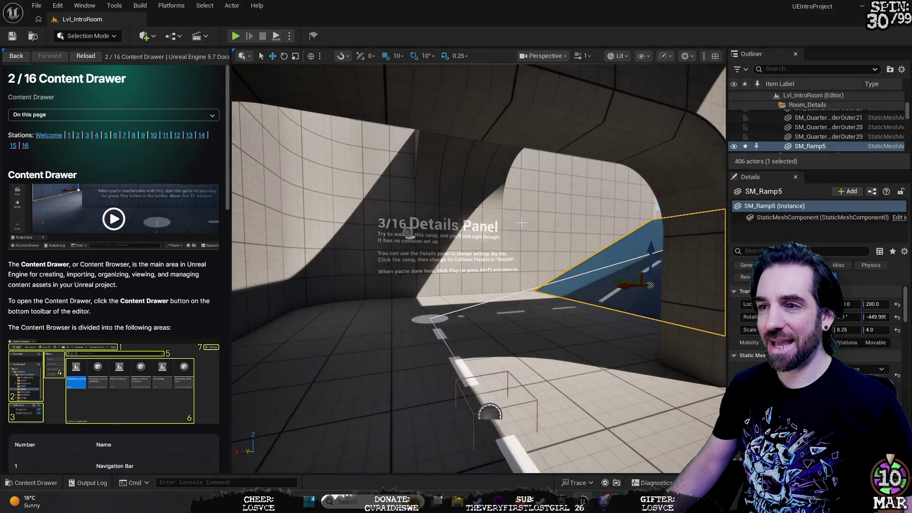
{"action": "mouse_move", "coordinate": [408, 233]}
{"action": "left_mouse_down"}
{"action": "mouse_move", "coordinate": [408, 251]}
{"action": "mouse_move", "coordinate": [418, 190]}
{"action": "mouse_move", "coordinate": [418, 223]}
{"action": "mouse_move", "coordinate": [427, 228]}
{"action": "mouse_move", "coordinate": [428, 200]}
{"action": "mouse_move", "coordinate": [442, 285]}
{"action": "mouse_move", "coordinate": [475, 237]}
{"action": "mouse_move", "coordinate": [522, 217]}
{"action": "mouse_move", "coordinate": [532, 200]}
{"action": "mouse_move", "coordinate": [532, 237]}
{"action": "mouse_move", "coordinate": [532, 214]}
{"action": "mouse_move", "coordinate": [541, 238]}
{"action": "mouse_move", "coordinate": [589, 223]}
{"action": "left_mouse_up"}
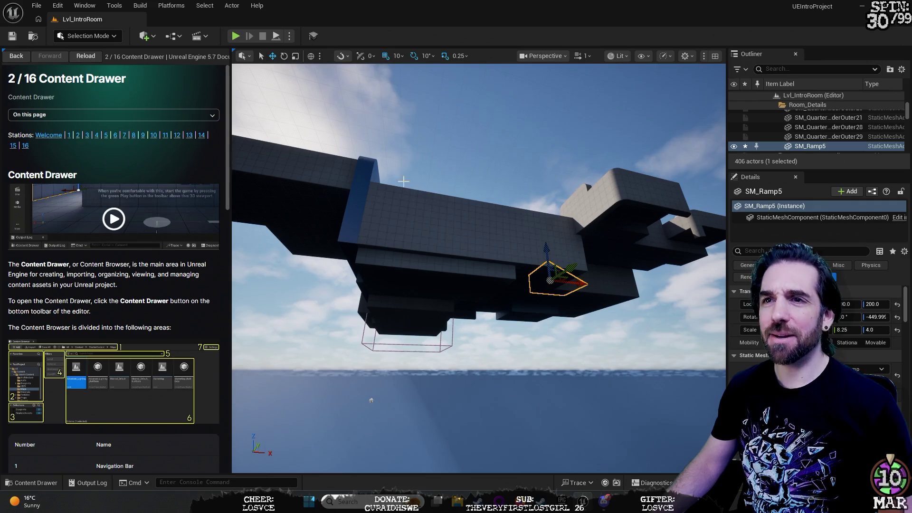
{"action": "left_click", "coordinate": [237, 38]}
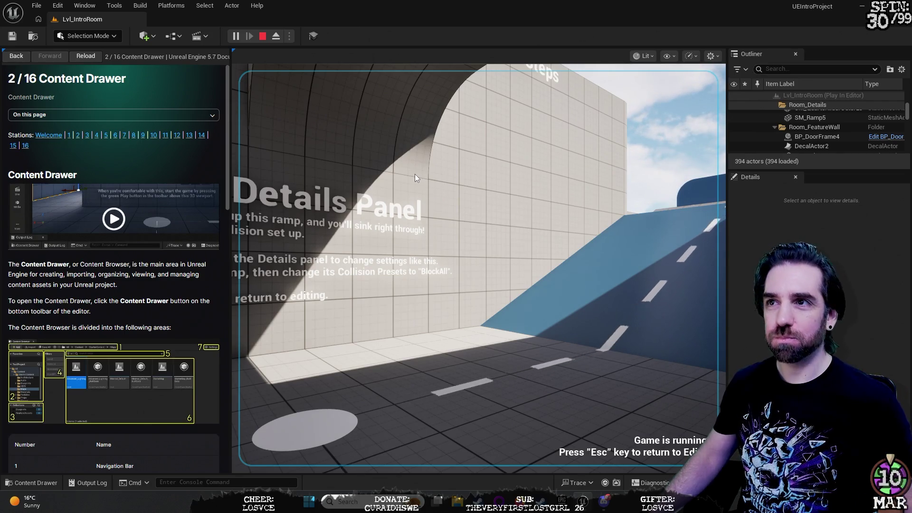
- Walk up the ramp toward the Outliner station and release the mouse from the game
{"action": "key", "text": "w"}
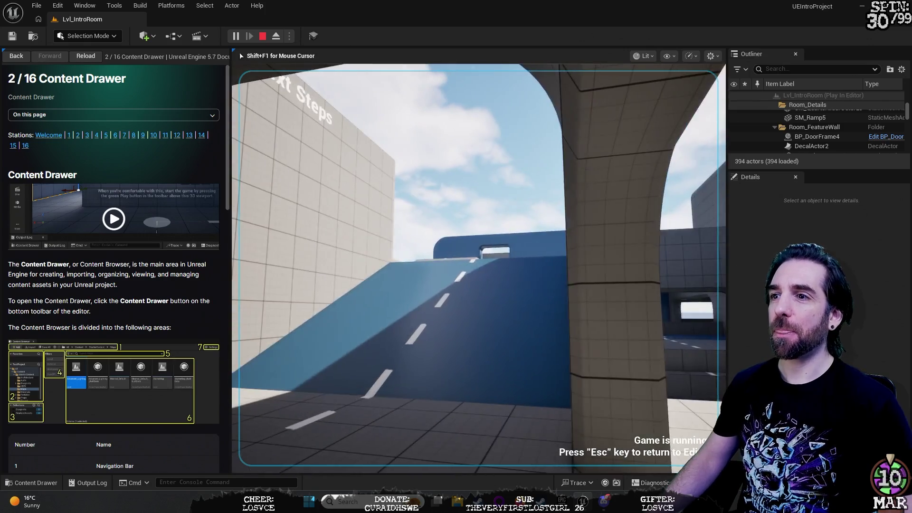
{"action": "key", "text": "w"}
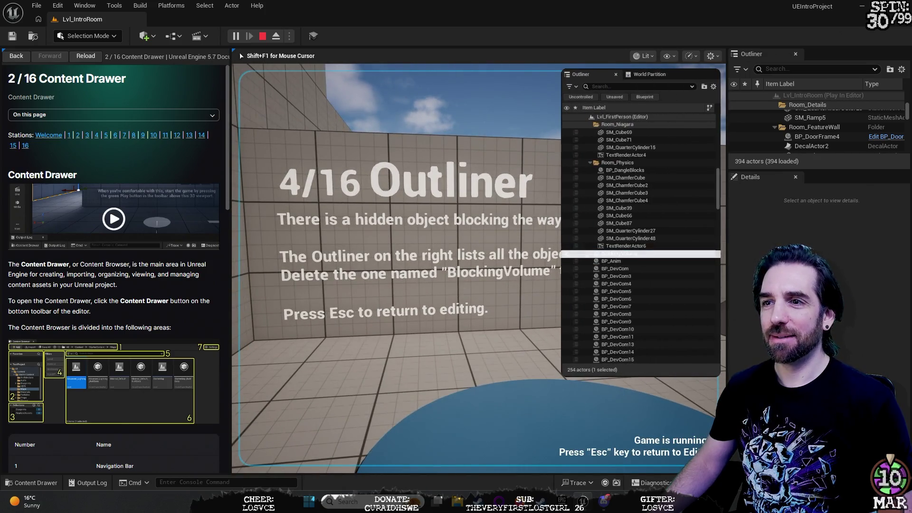
{"action": "key", "text": "shift+F1"}
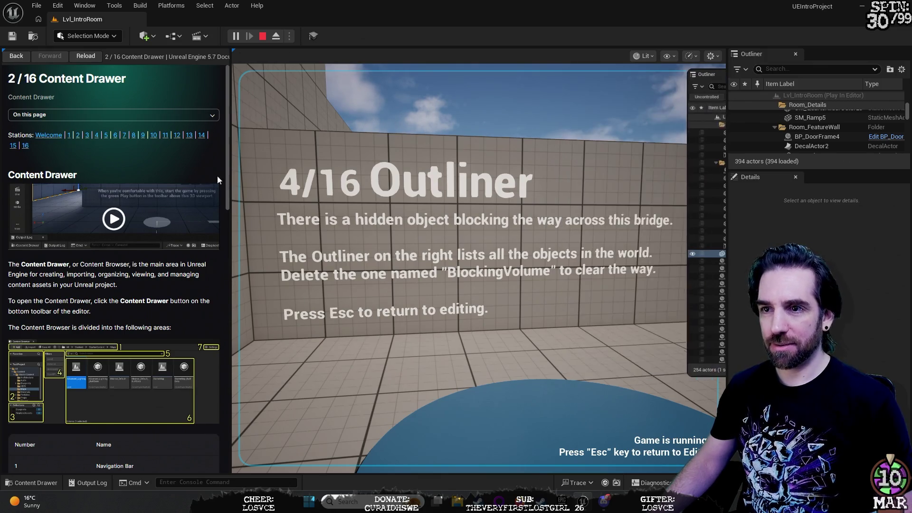
- Narrow the docs panel to widen the game view and open the 4/16 Outliner page
{"action": "left_click_drag", "start_coordinate": [231, 189], "coordinate": [191, 188]}
{"action": "scroll", "coordinate": [130, 247], "scroll_direction": "down", "scroll_amount": 15}
{"action": "scroll", "coordinate": [131, 245], "scroll_direction": "up", "scroll_amount": 15}
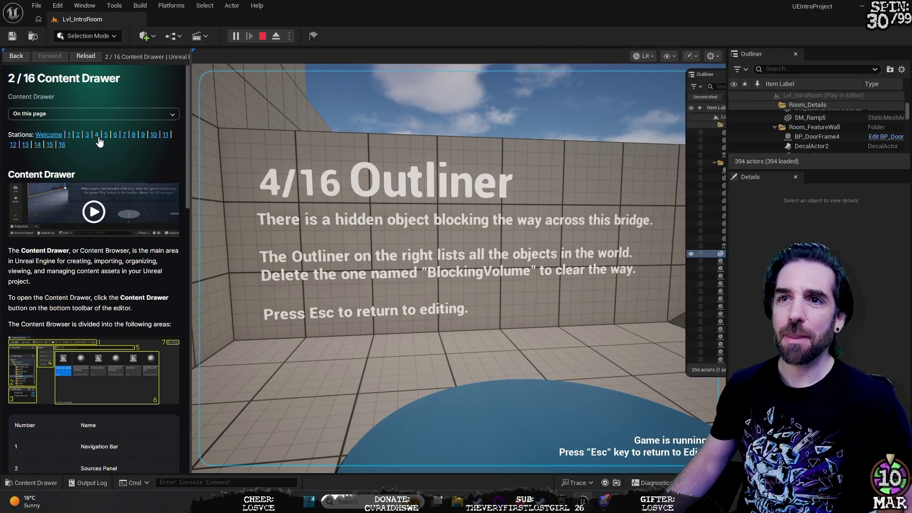
{"action": "left_click", "coordinate": [98, 135]}
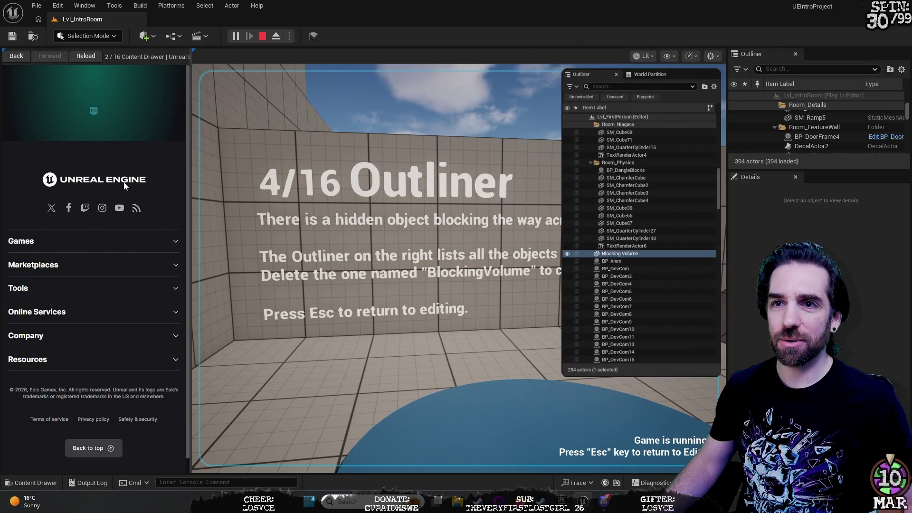
- Return to the game and walk over the blue ramp toward the Outliner sign and arch
{"action": "left_click", "coordinate": [361, 238]}
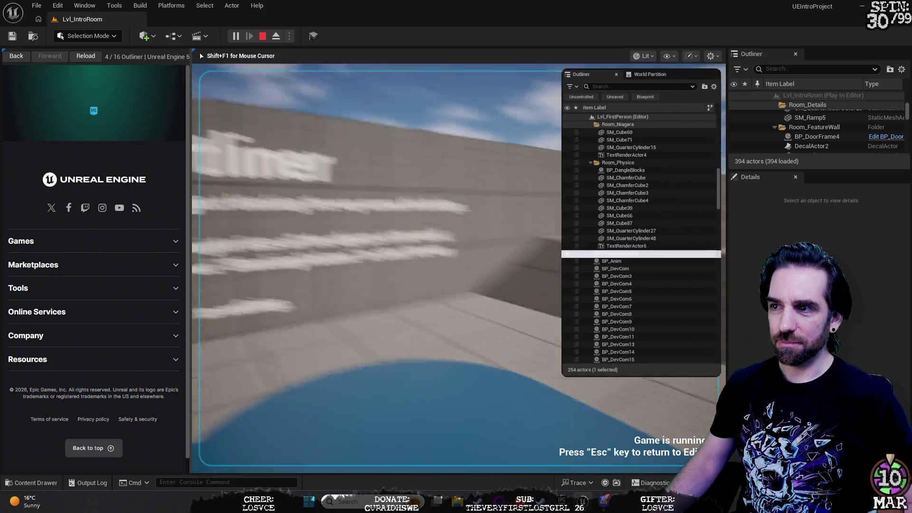
{"action": "key", "text": "w"}
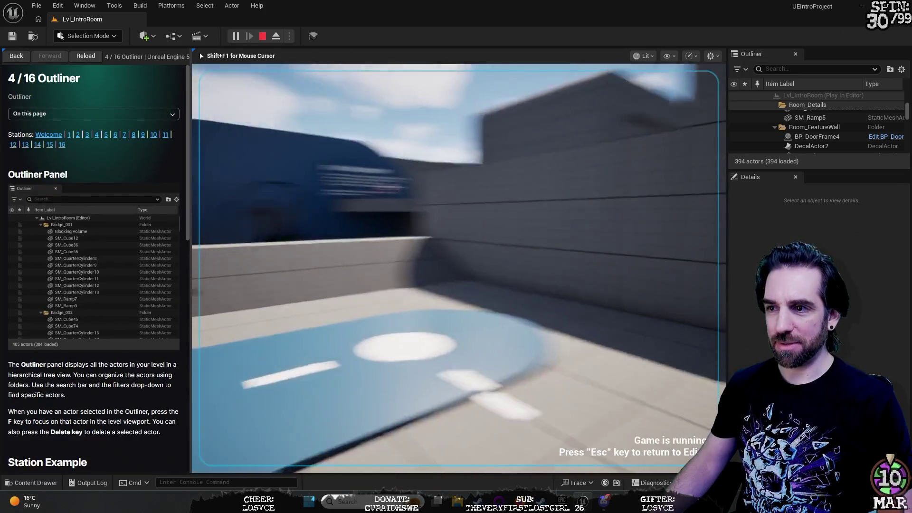
{"action": "key", "text": "w"}
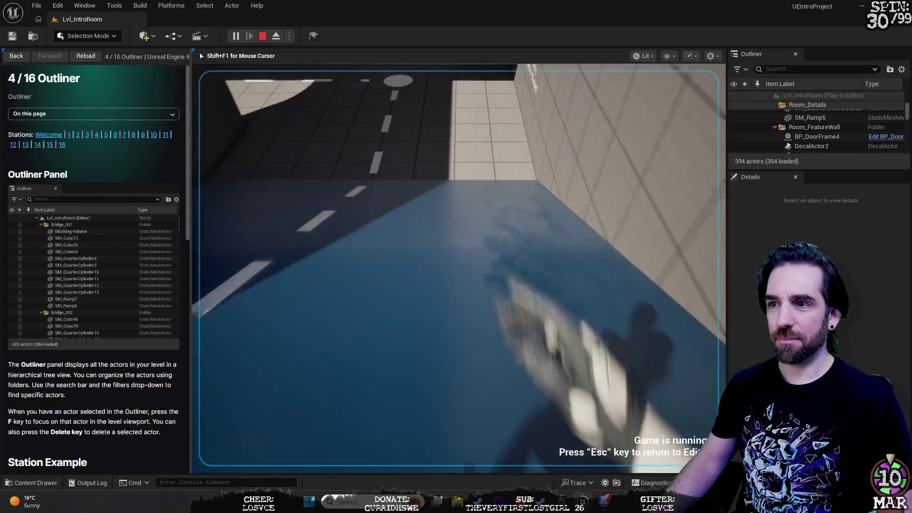
{"action": "key", "text": "w"}
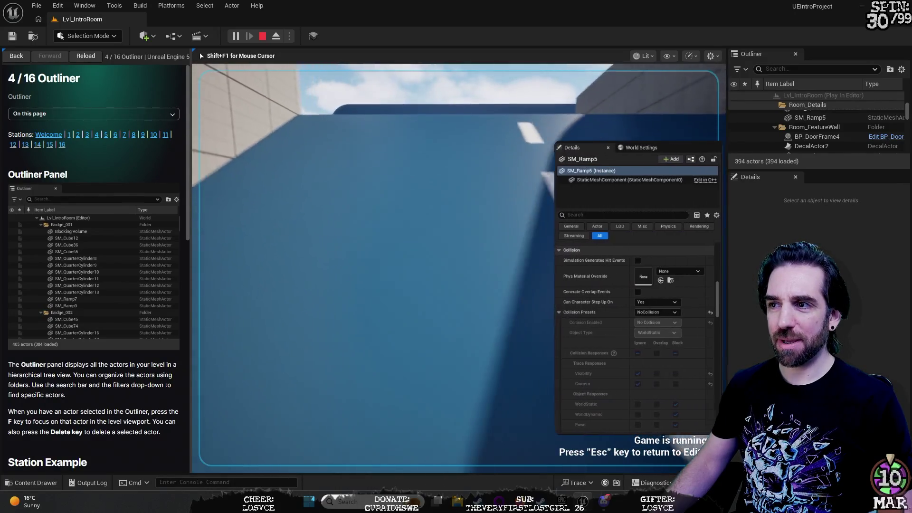
{"action": "key", "text": "w"}
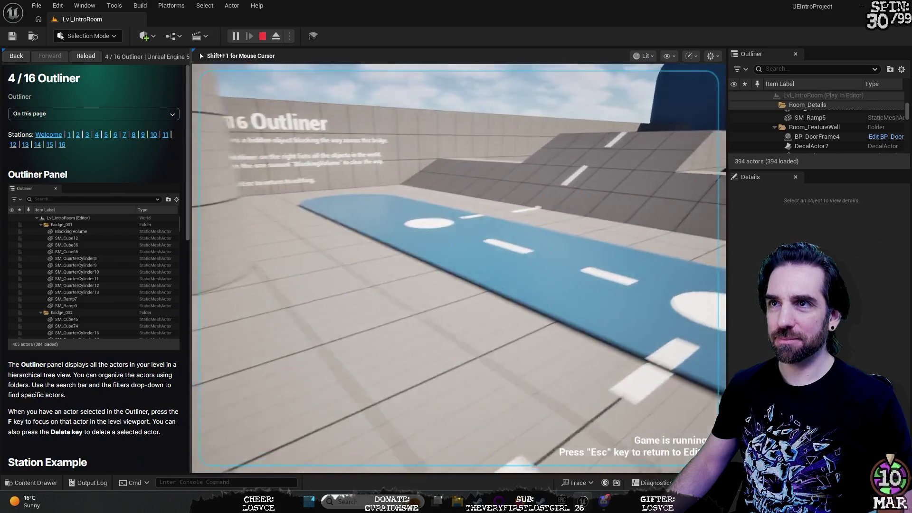
{"action": "key", "text": "w"}
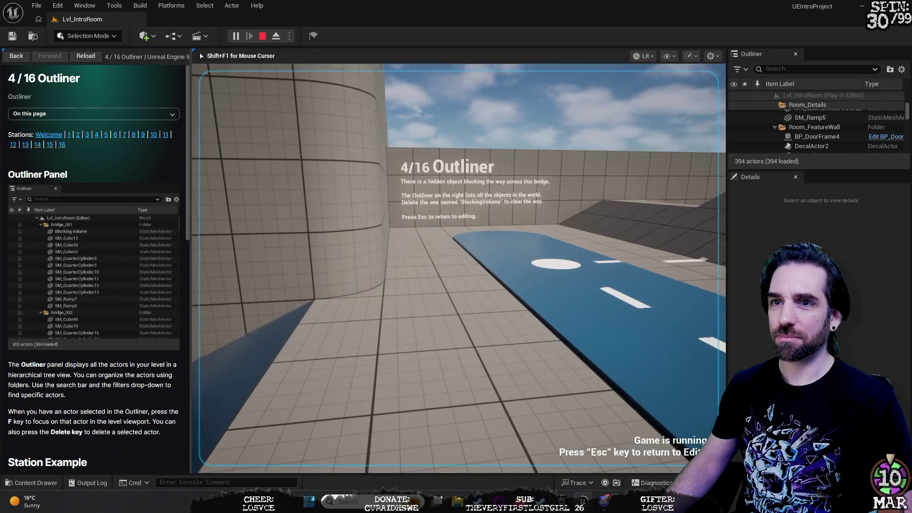
{"action": "key", "text": "w"}
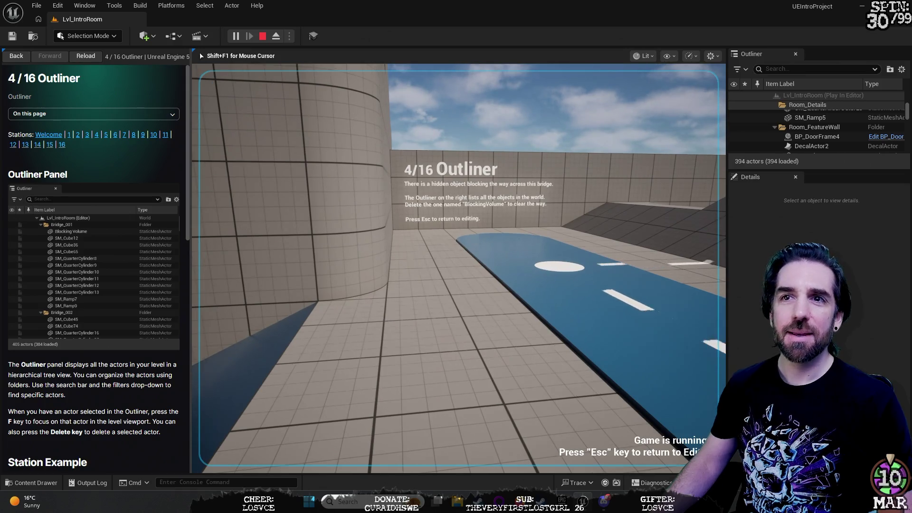
- Walk back to the Details Panel sign and ramp, then free the mouse with Shift+F1
{"action": "key", "text": "w"}
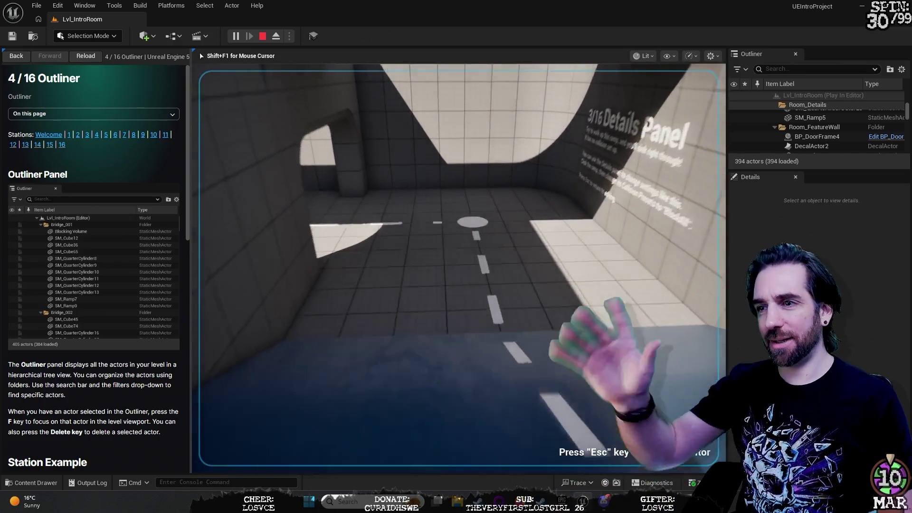
{"action": "key", "text": "w"}
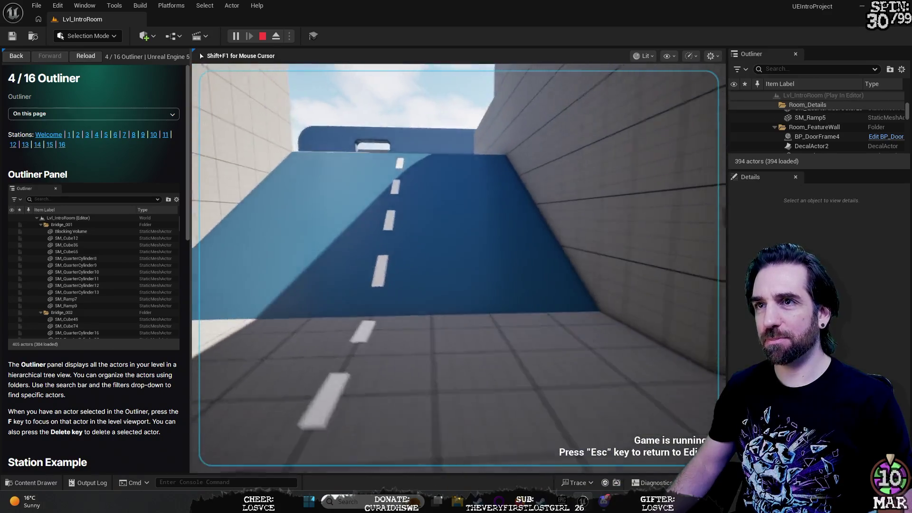
{"action": "key", "text": "w"}
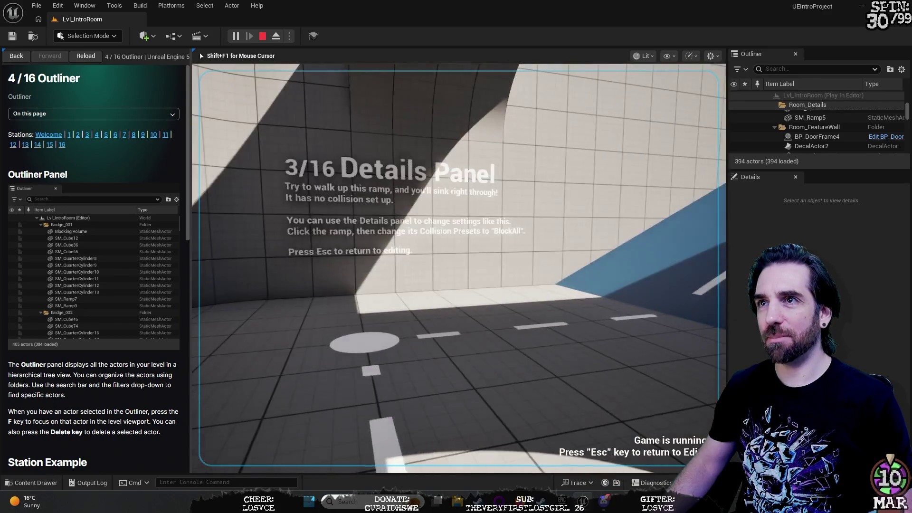
{"action": "key", "text": "w"}
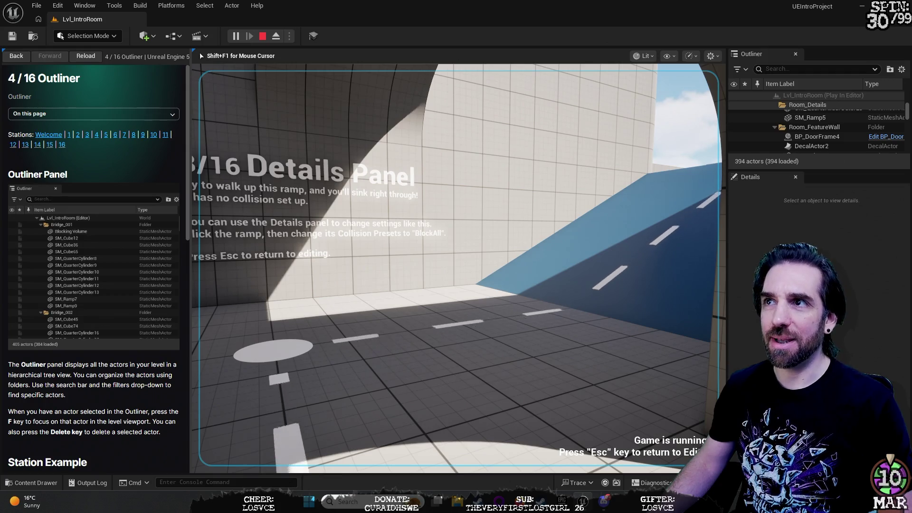
{"action": "key", "text": "w"}
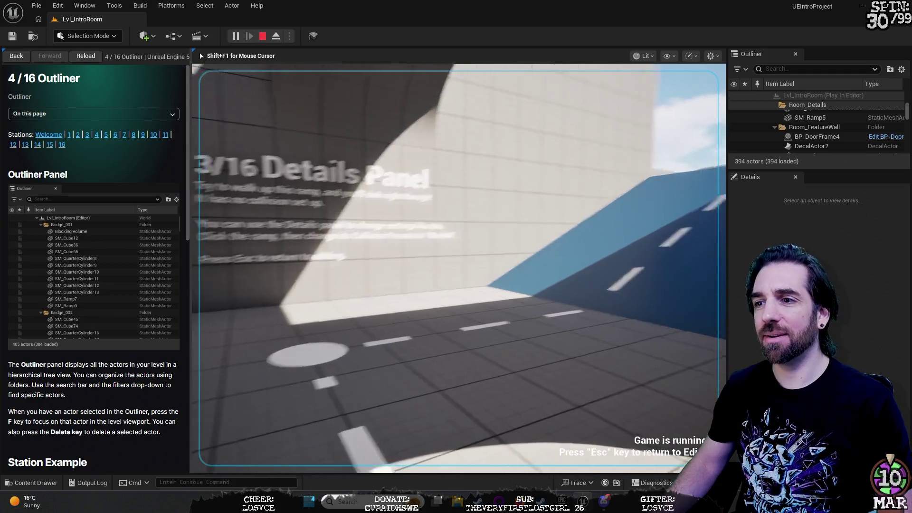
{"action": "key", "text": "w"}
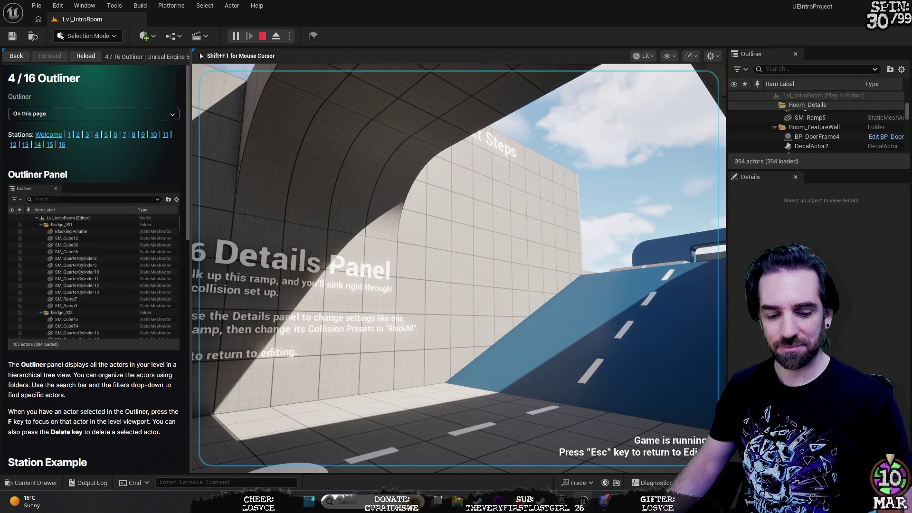
{"action": "key", "text": "shift+F1"}
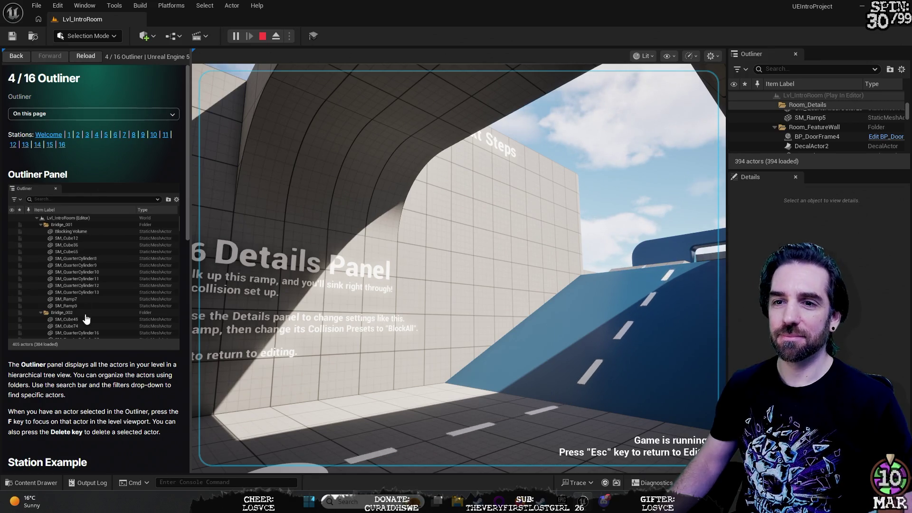
- Scroll the docs to the Station Example and select BP_DoorFrame4 to view its properties
{"action": "scroll", "coordinate": [76, 219], "scroll_direction": "down", "scroll_amount": 3}
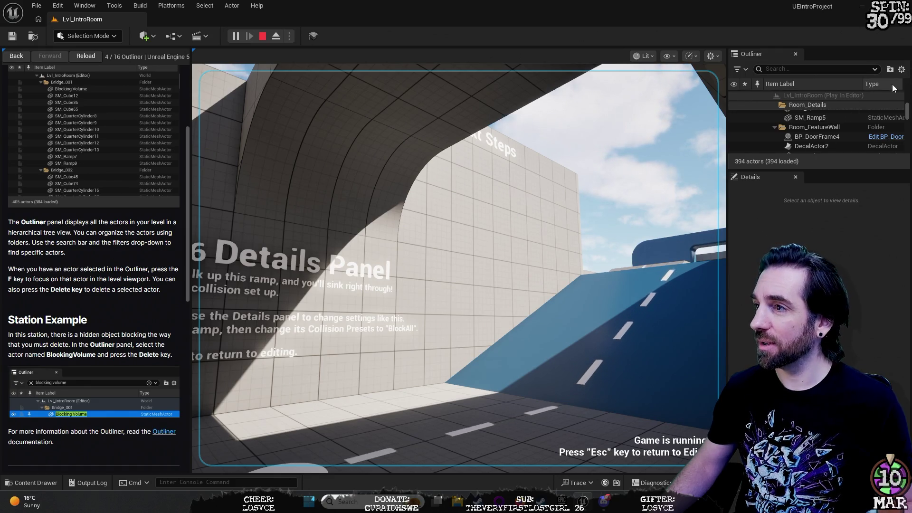
{"action": "left_click", "coordinate": [824, 137]}
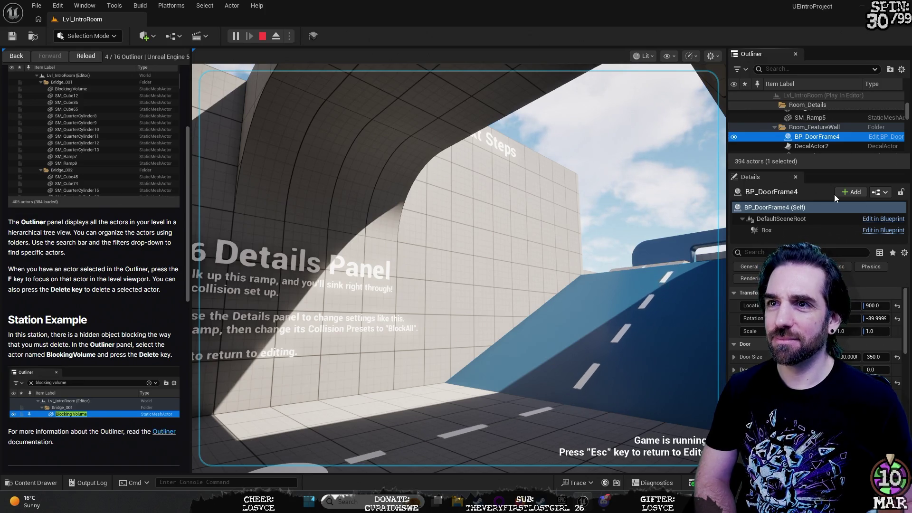
{"action": "left_click", "coordinate": [265, 37]}
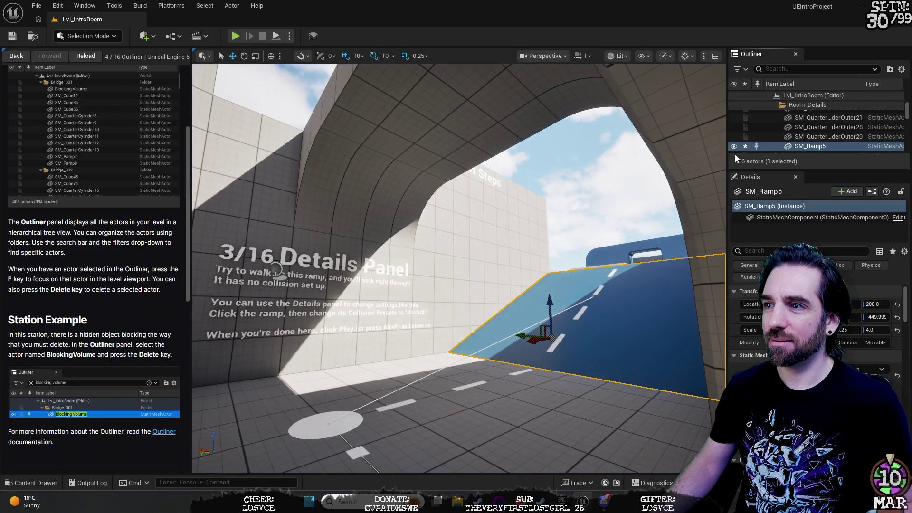
{"action": "key", "text": "f"}
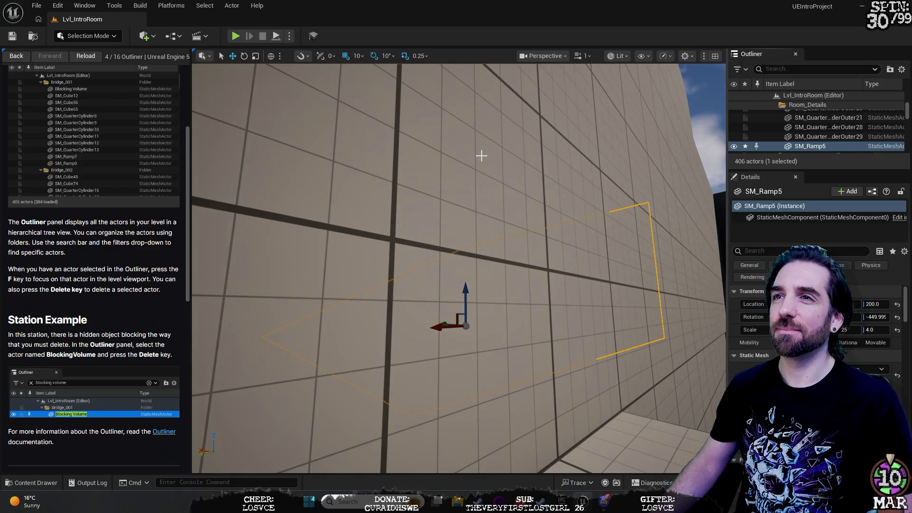
{"action": "left_click", "coordinate": [235, 36]}
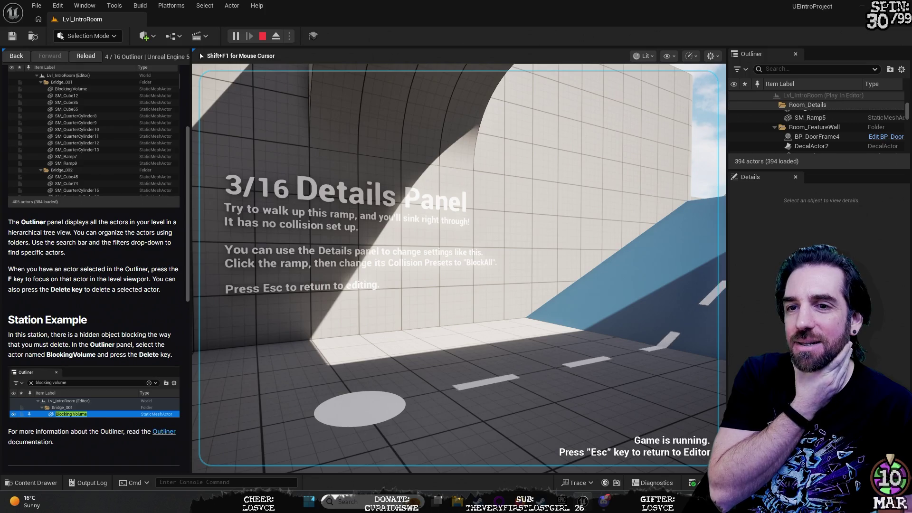
- Walk up the blue ramp to the red X-patterned blocking wall, then stop the play session
{"action": "key", "text": "w"}
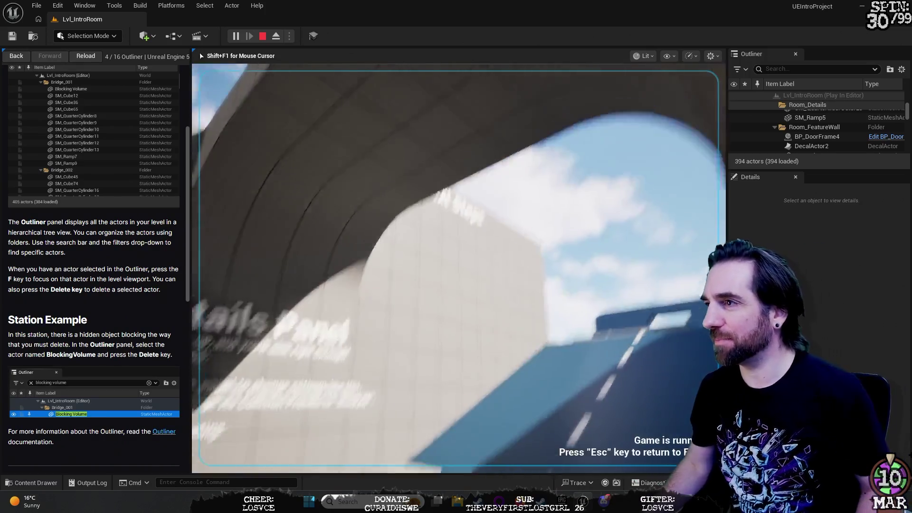
{"action": "key", "text": "w"}
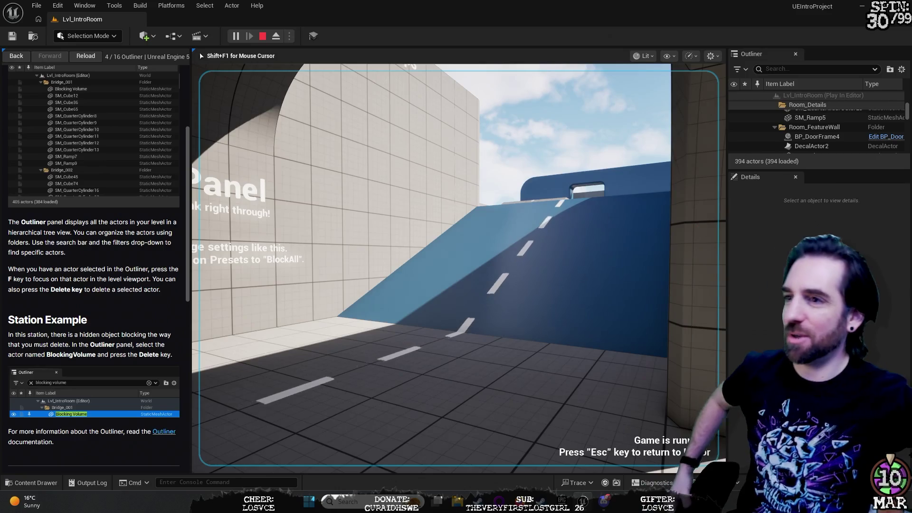
{"action": "key", "text": "w"}
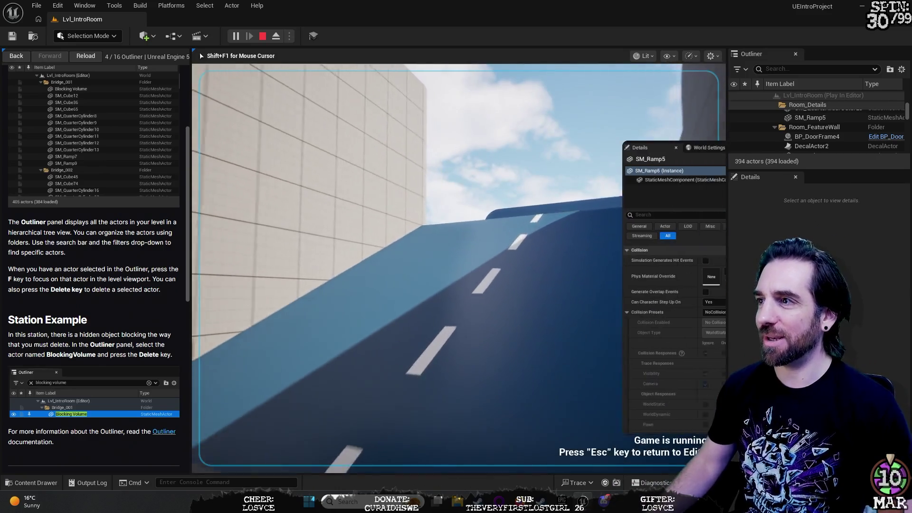
{"action": "key", "text": "w"}
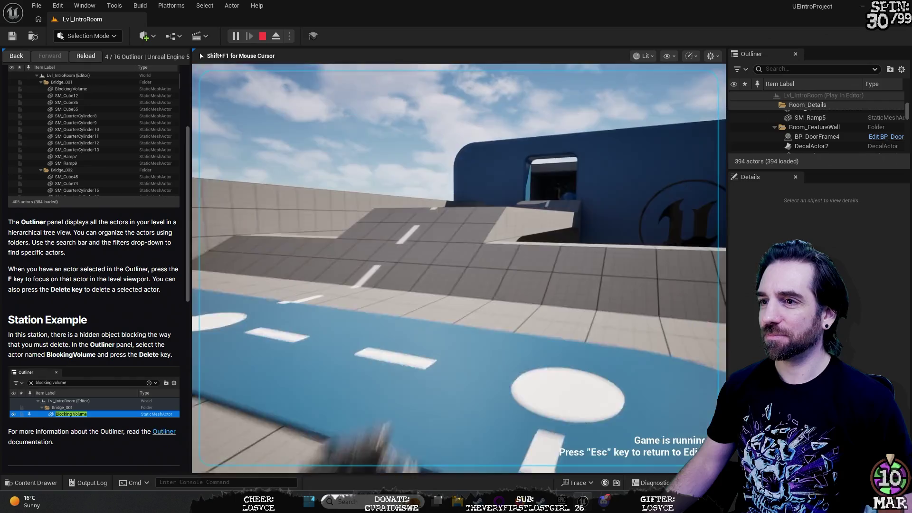
{"action": "key", "text": "w"}
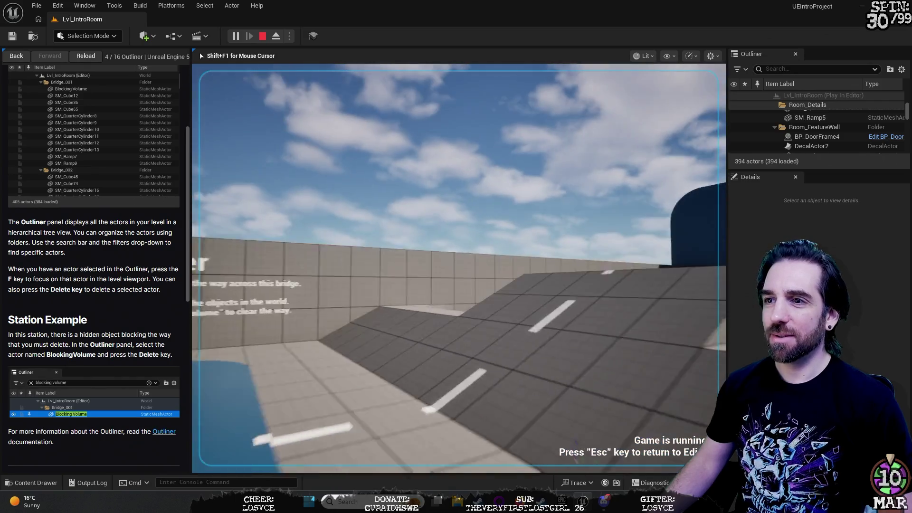
{"action": "key", "text": "w"}
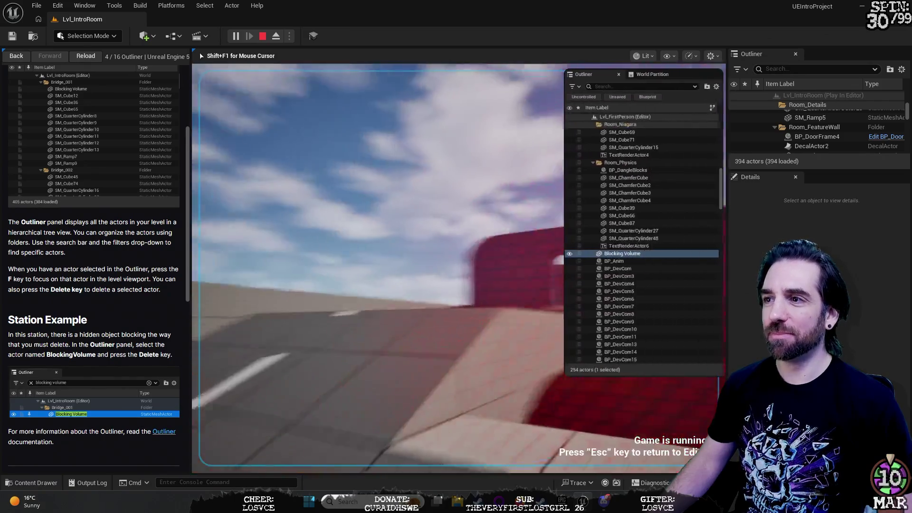
{"action": "key", "text": "w"}
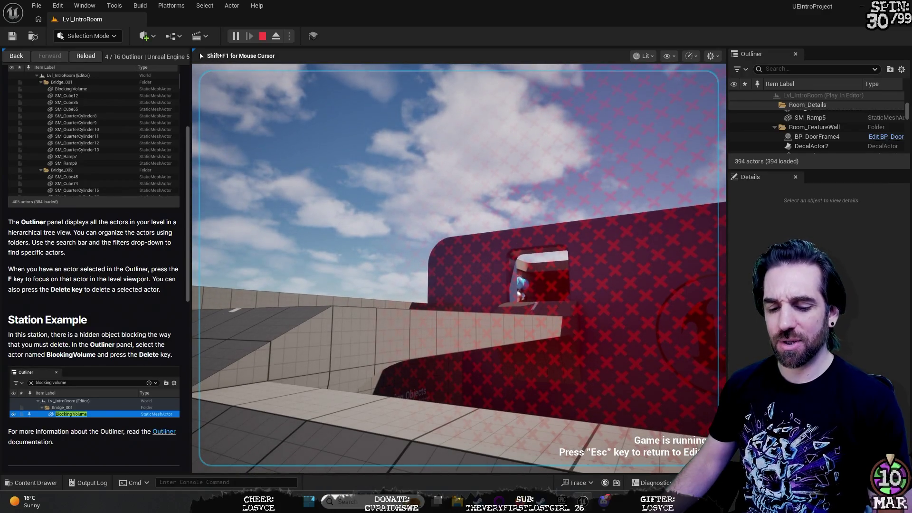
{"action": "key", "text": "shift+F1"}
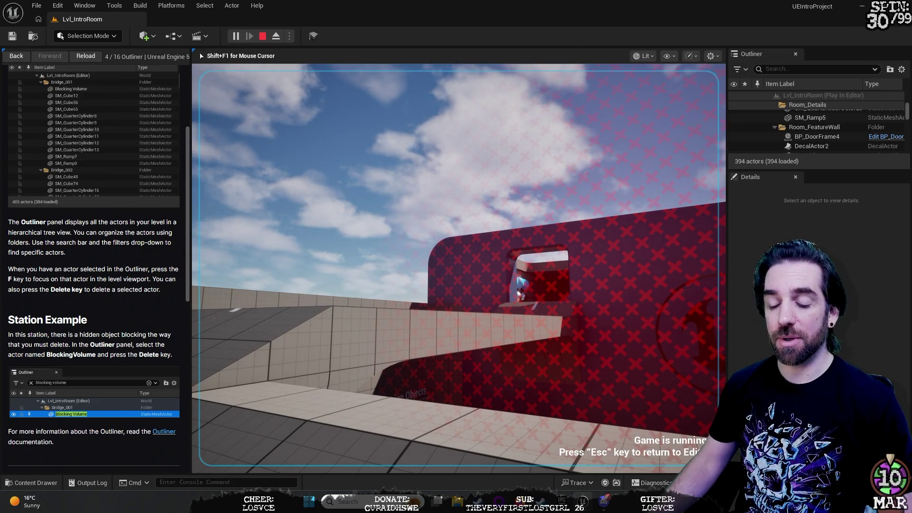
{"action": "key", "text": "Escape"}
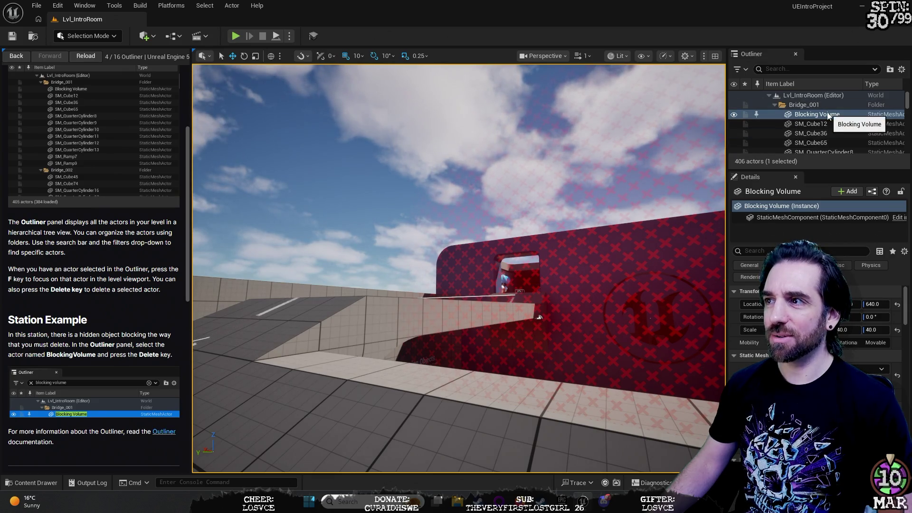
- Inspect the bridge's SM_Cube actors, then delete the Blocking Volume from Bridge_001
{"action": "left_click", "coordinate": [816, 141]}
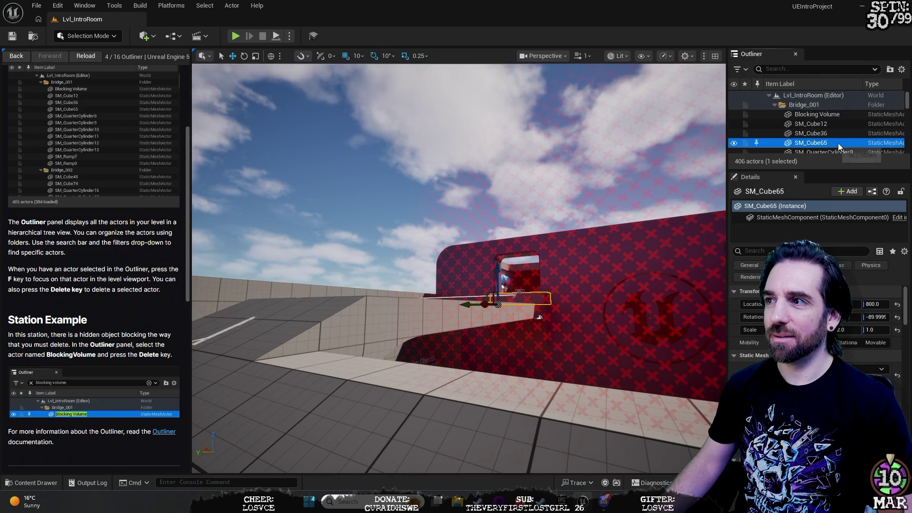
{"action": "left_click", "coordinate": [816, 125]}
{"action": "left_click", "coordinate": [816, 133]}
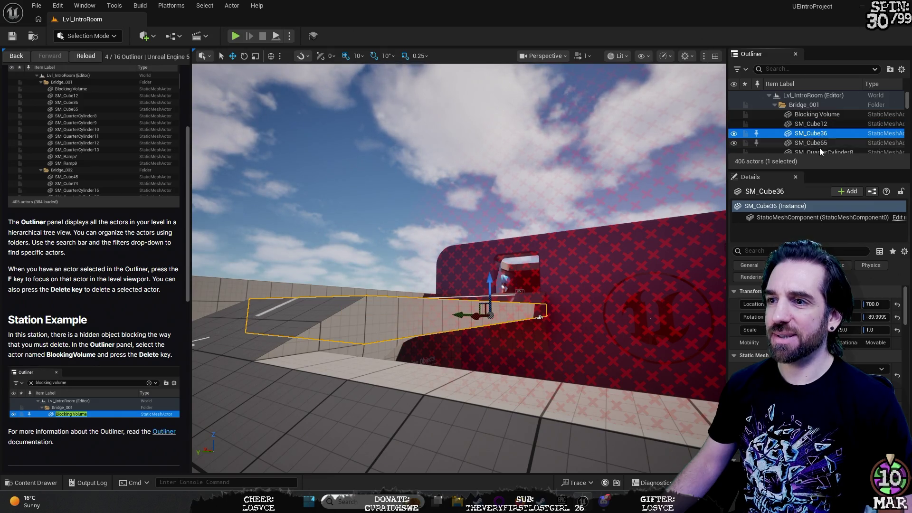
{"action": "left_click", "coordinate": [813, 143]}
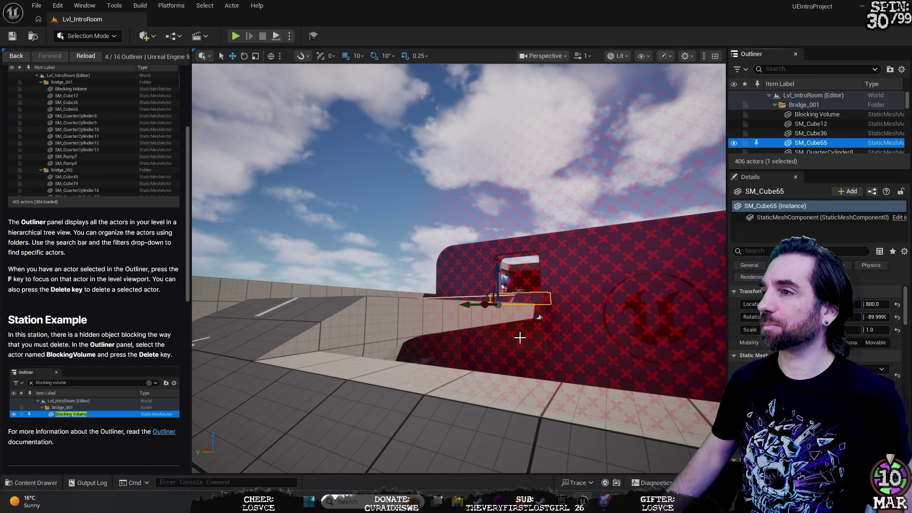
{"action": "left_click", "coordinate": [828, 112]}
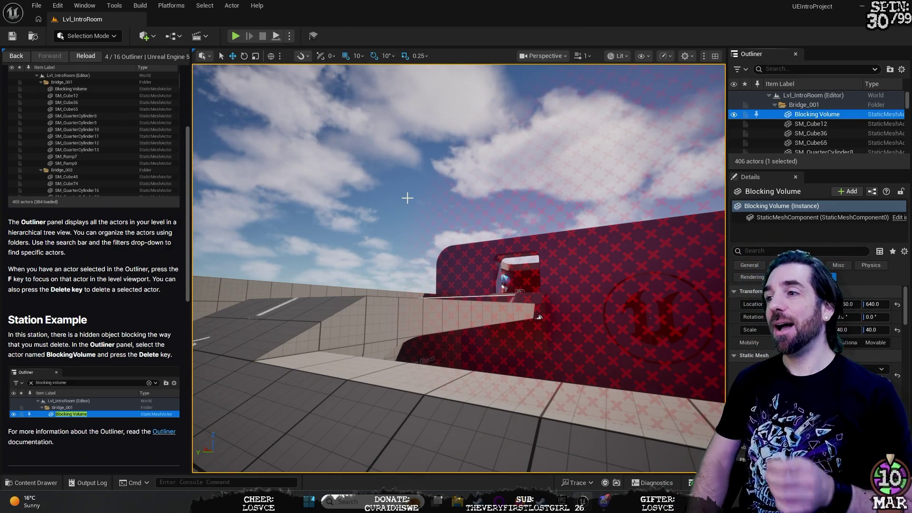
{"action": "key", "text": "Delete"}
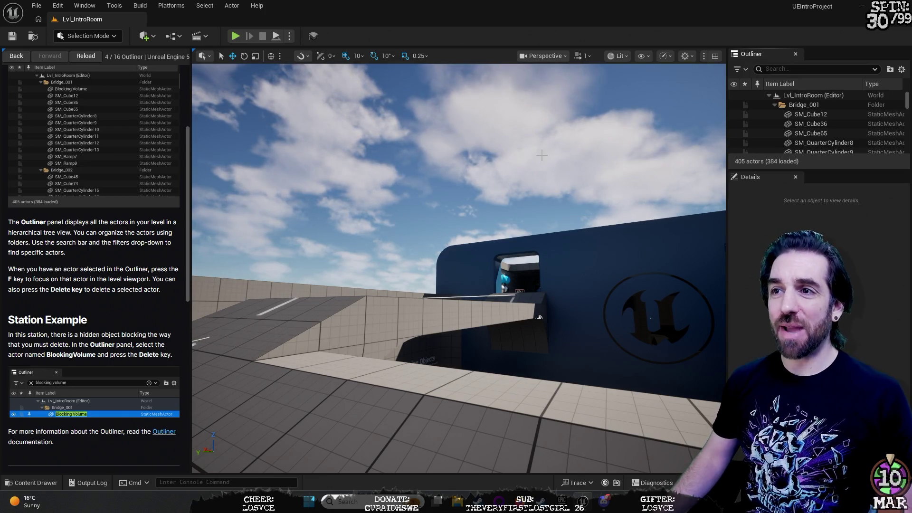
- Fly the editor view toward the 4/16 Outliner sign and start play with Alt+P
{"action": "key", "text": "Right"}
{"action": "mouse_move", "coordinate": [493, 169]}
{"action": "left_mouse_down"}
{"action": "mouse_move", "coordinate": [493, 95]}
{"action": "mouse_move", "coordinate": [475, 124]}
{"action": "mouse_move", "coordinate": [484, 157]}
{"action": "mouse_move", "coordinate": [470, 278]}
{"action": "mouse_move", "coordinate": [375, 215]}
{"action": "left_mouse_up"}
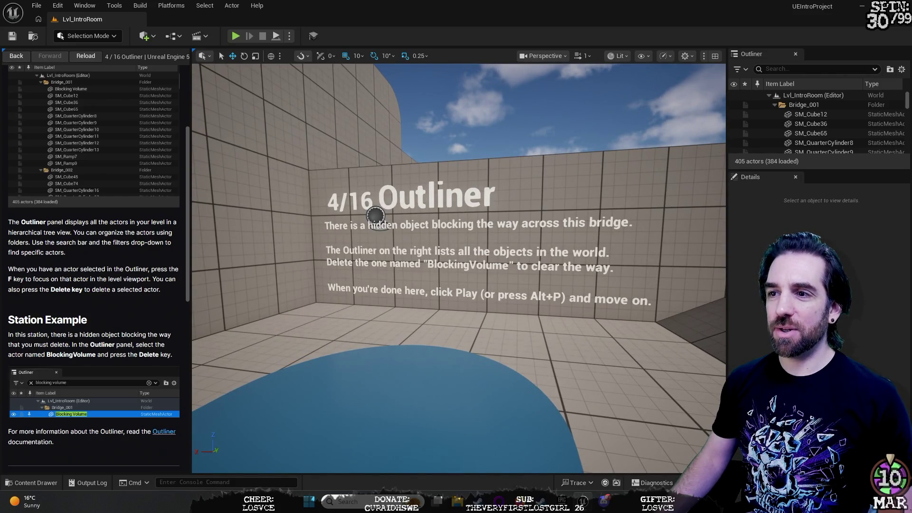
{"action": "left_click_drag", "start_coordinate": [375, 215], "coordinate": [401, 185]}
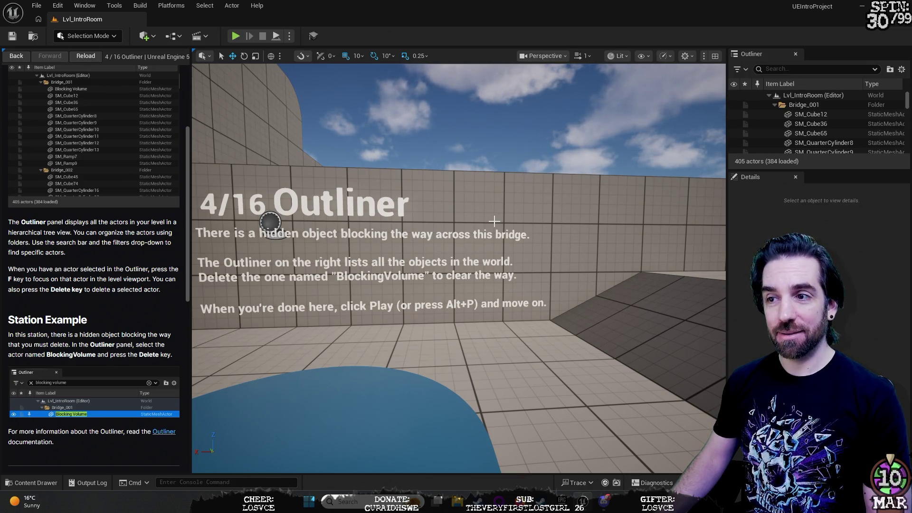
{"action": "key", "text": "alt+p"}
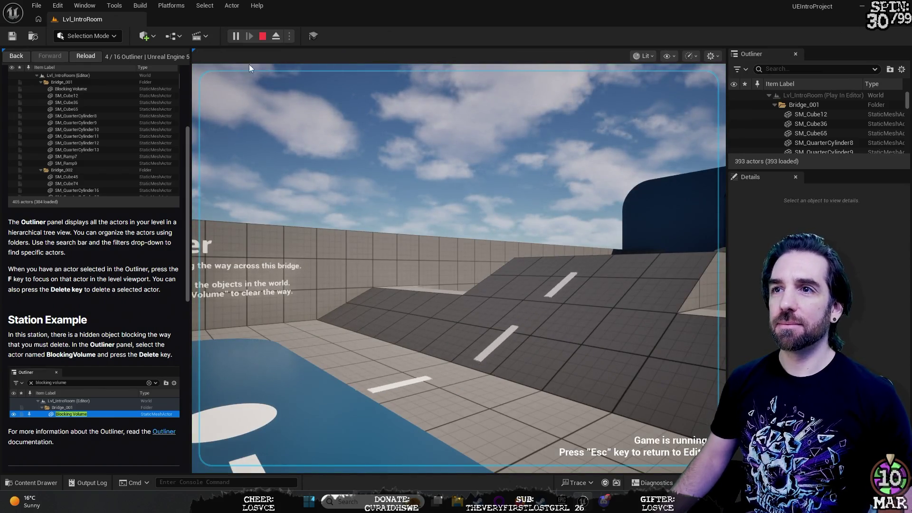
{"action": "left_click", "coordinate": [365, 215]}
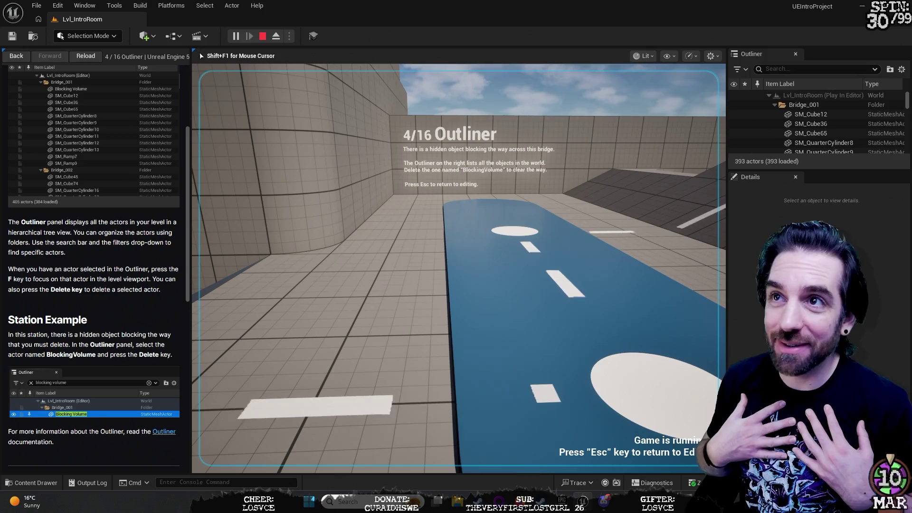
{"action": "key", "text": "w"}
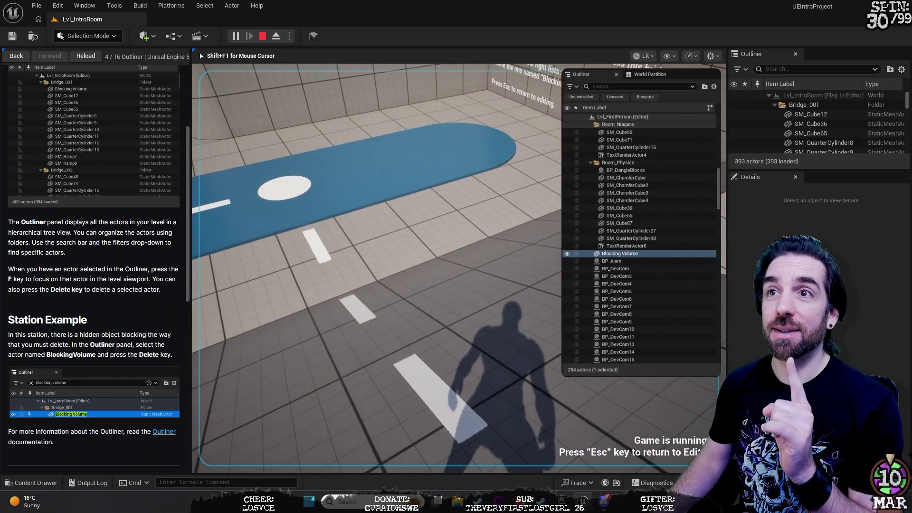
- Walk across the bridge and through the tunnel up to the wall of blue and white balls
{"action": "key", "text": "w"}
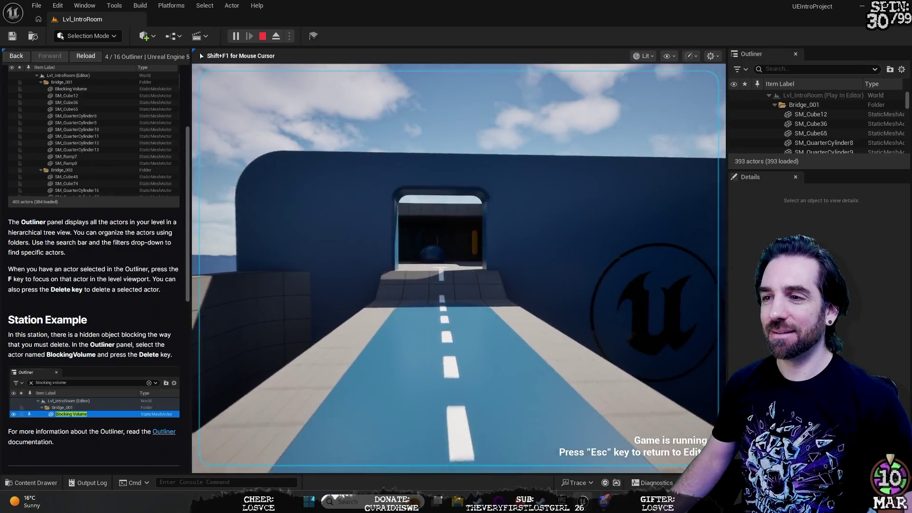
{"action": "key", "text": "w"}
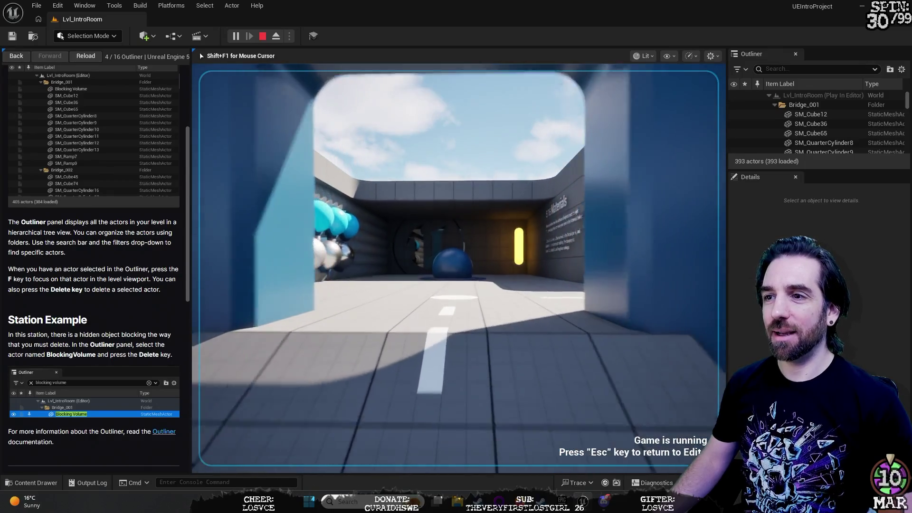
{"action": "key", "text": "w"}
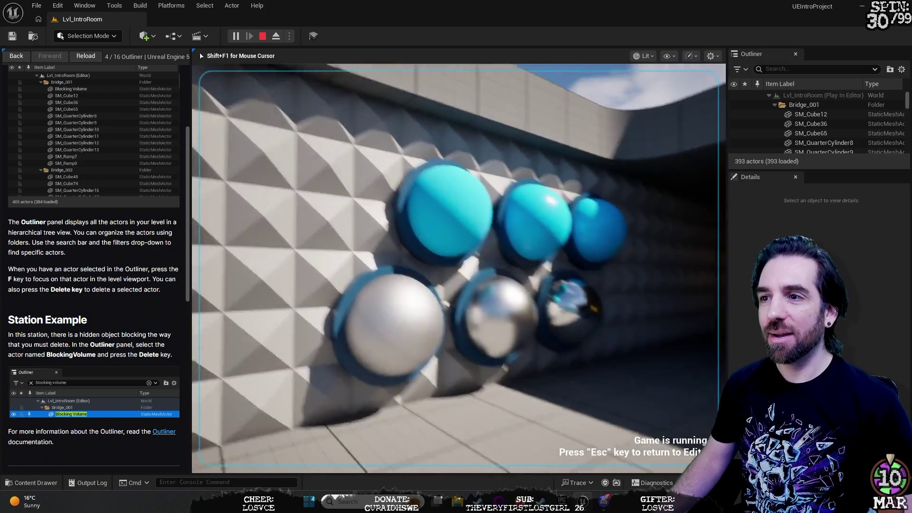
{"action": "key", "text": "w"}
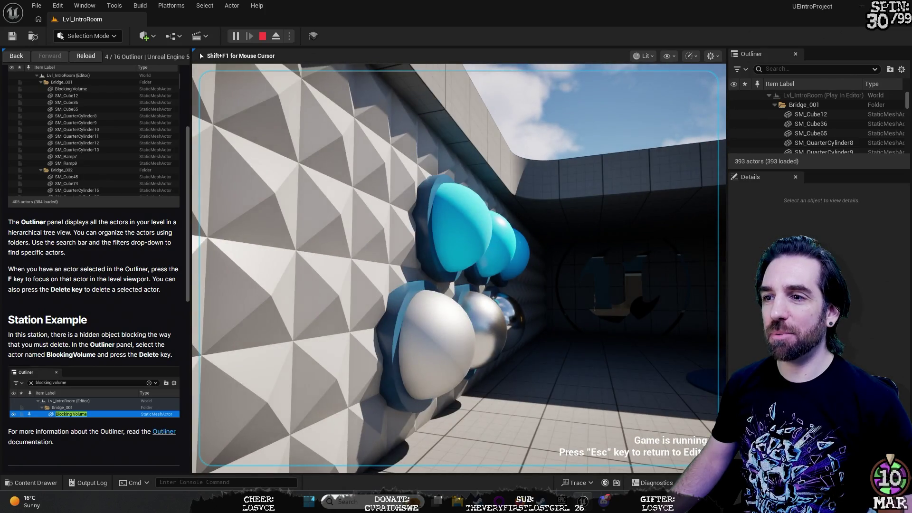
{"action": "key", "text": "w"}
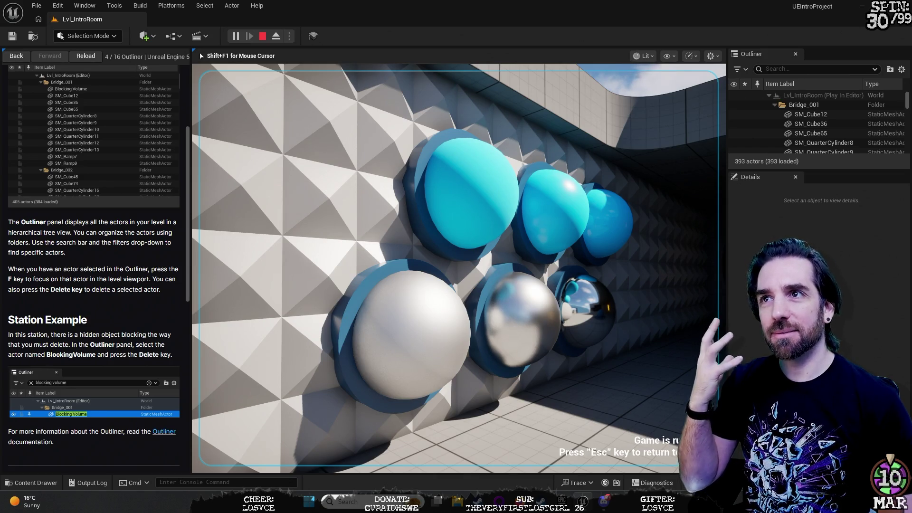
{"action": "mouse_move", "coordinate": [459, 267]}
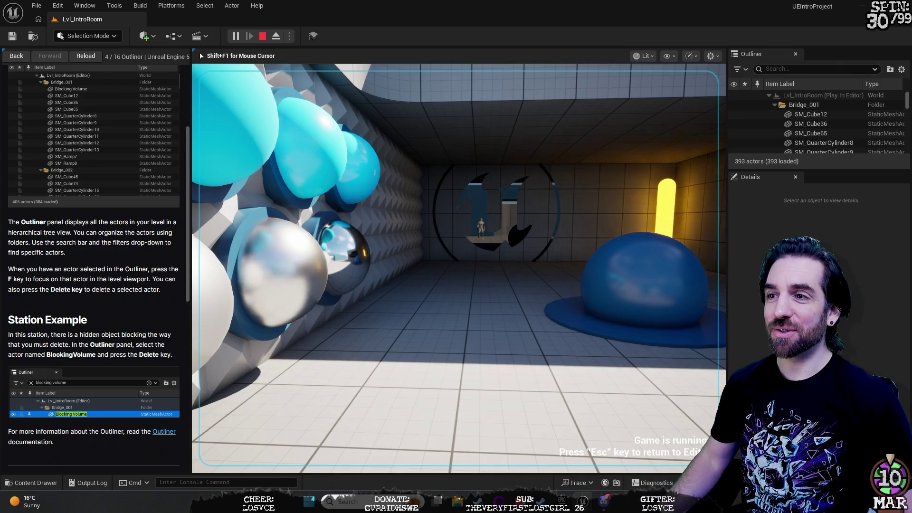
- Approach the blue ball, back off to view the sphere wall, then walk out to the 5/16 Materials wall
{"action": "key", "text": "w"}
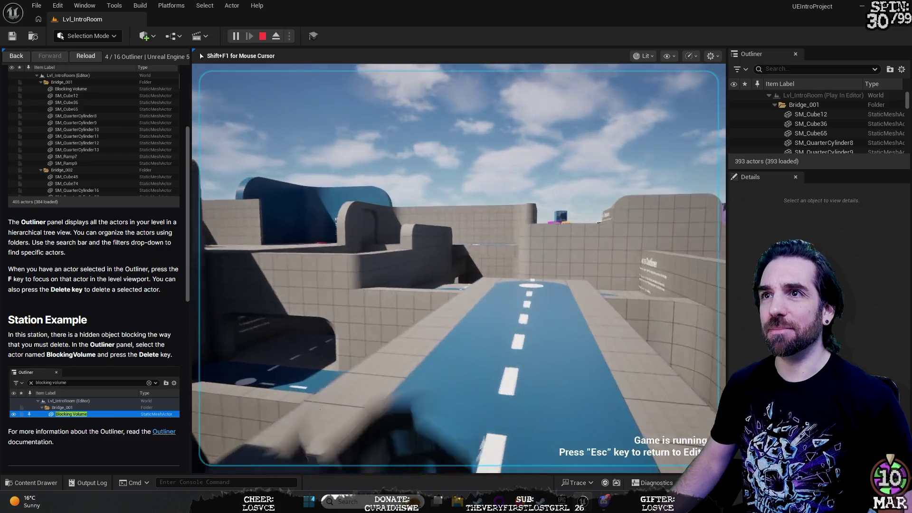
{"action": "key", "text": "w"}
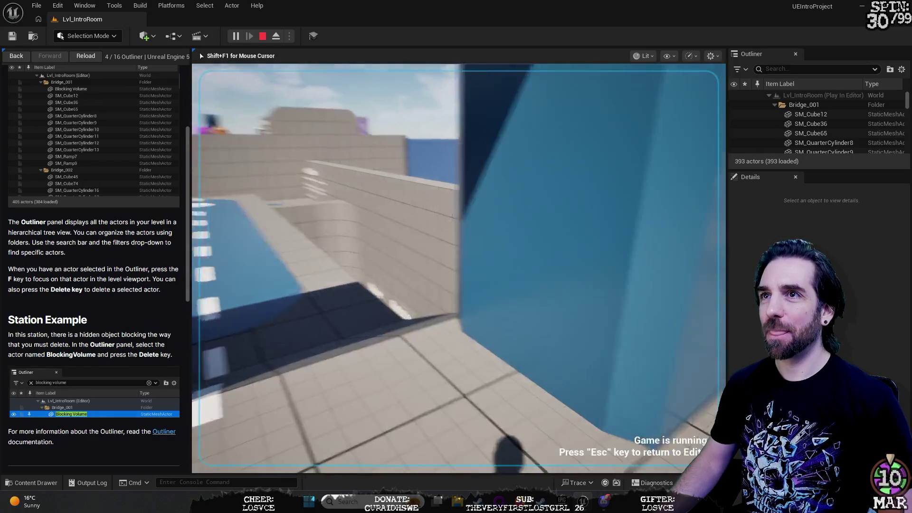
{"action": "key", "text": "w"}
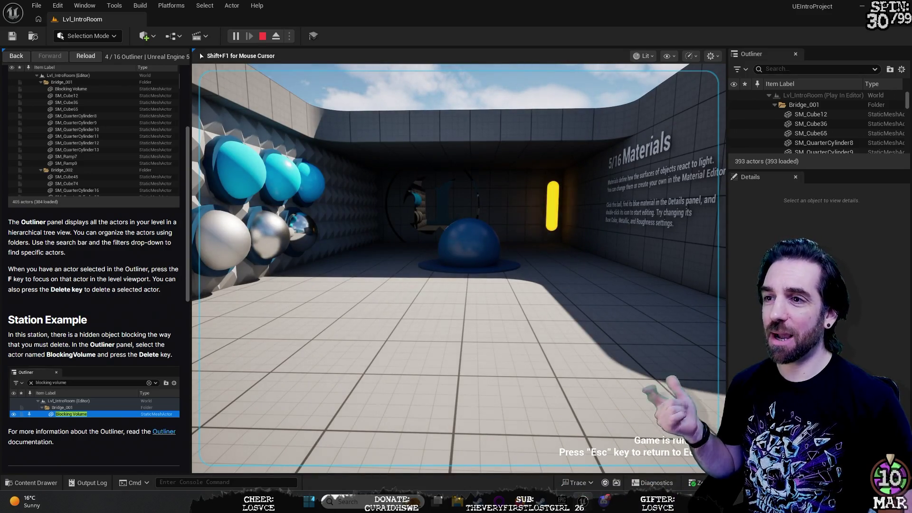
{"action": "key", "text": "w"}
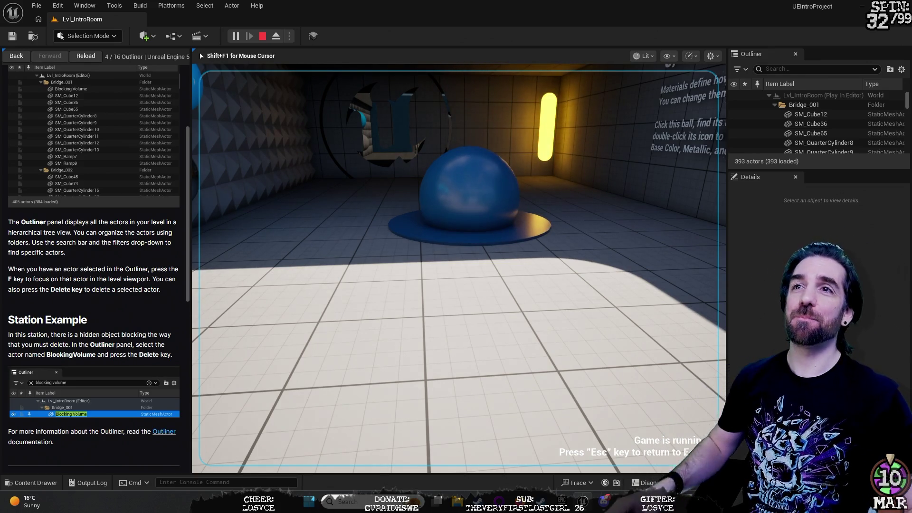
{"action": "key", "text": "s"}
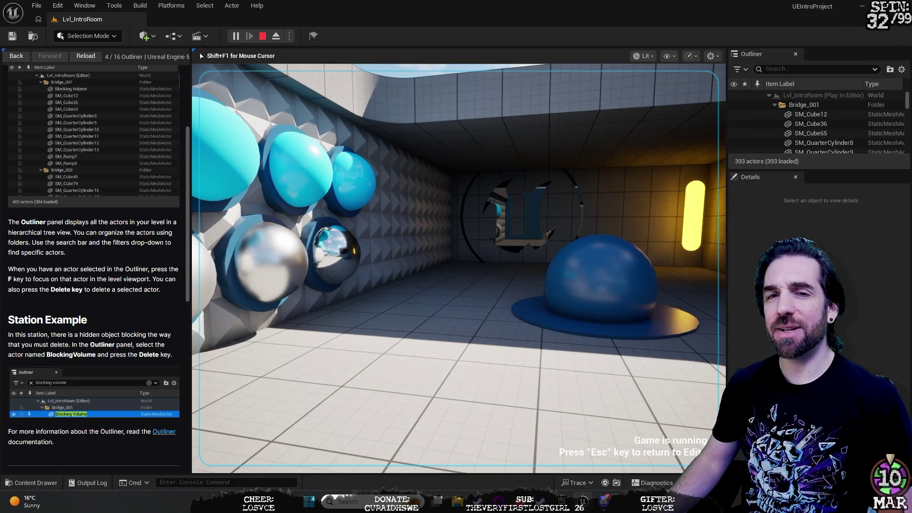
{"action": "key", "text": "w"}
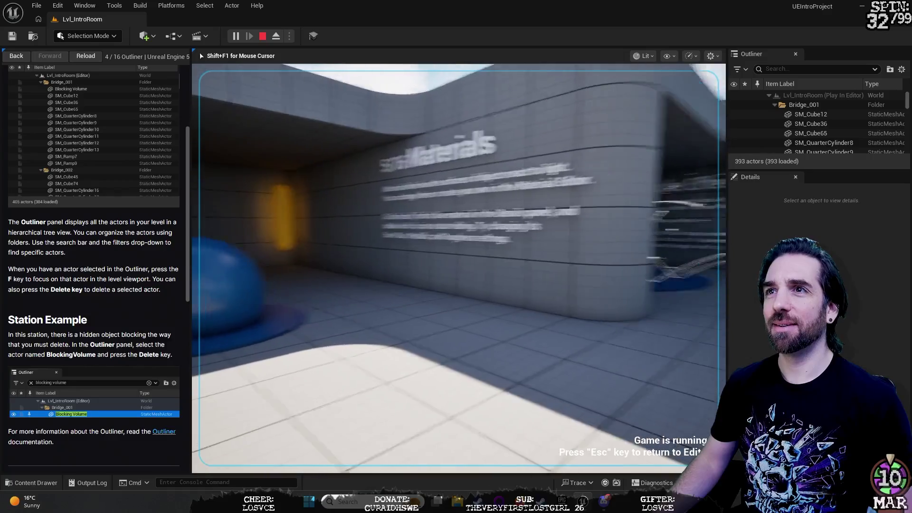
{"action": "key", "text": "w"}
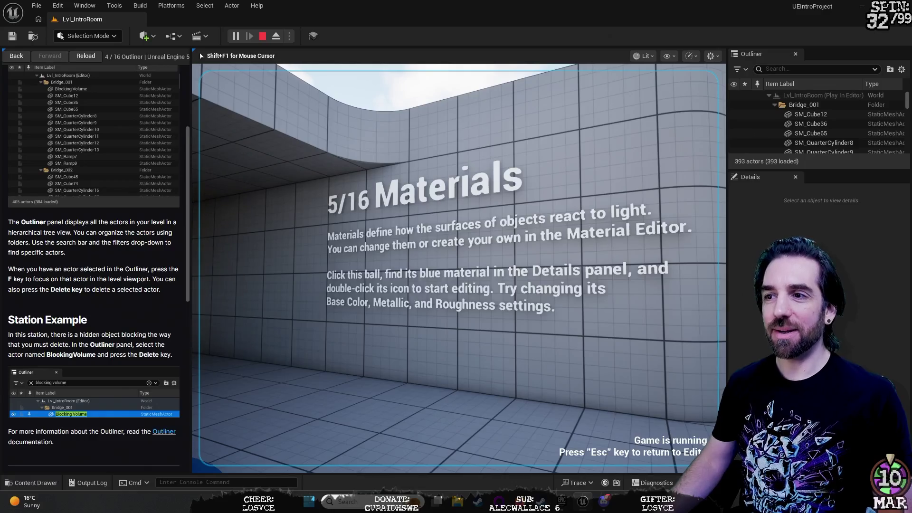
{"action": "key", "text": "a"}
{"action": "key", "text": "d"}
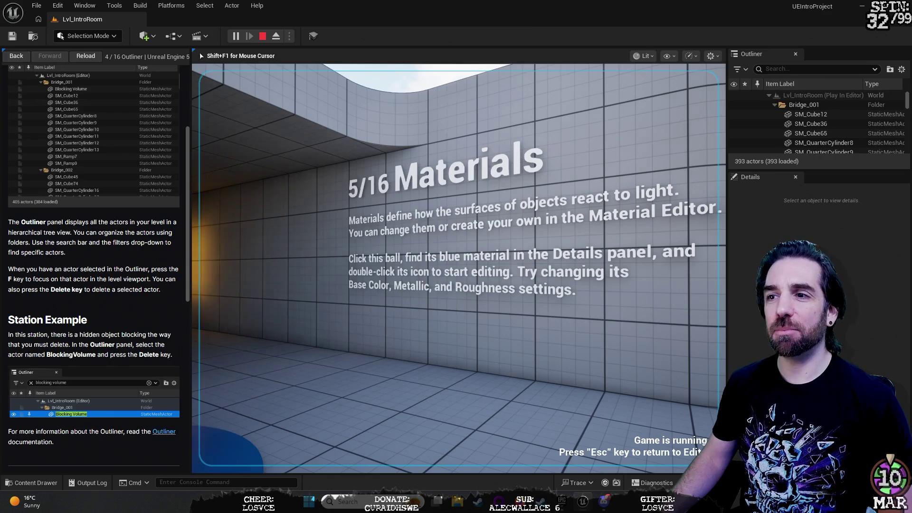
{"action": "key", "text": "d"}
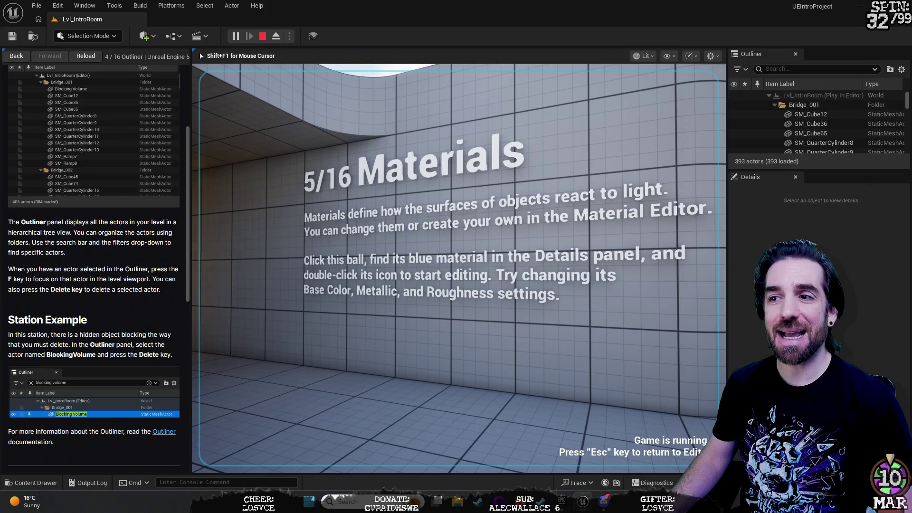
{"action": "key", "text": "d"}
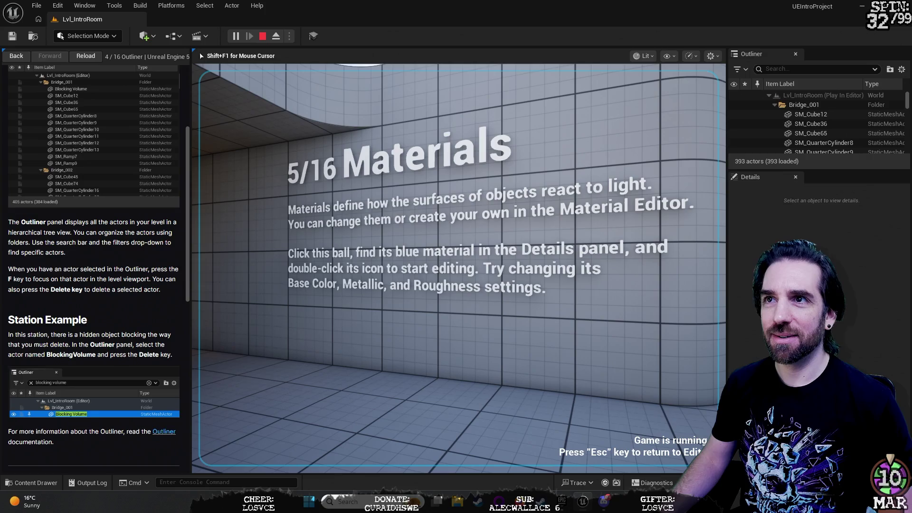
{"action": "key", "text": "a"}
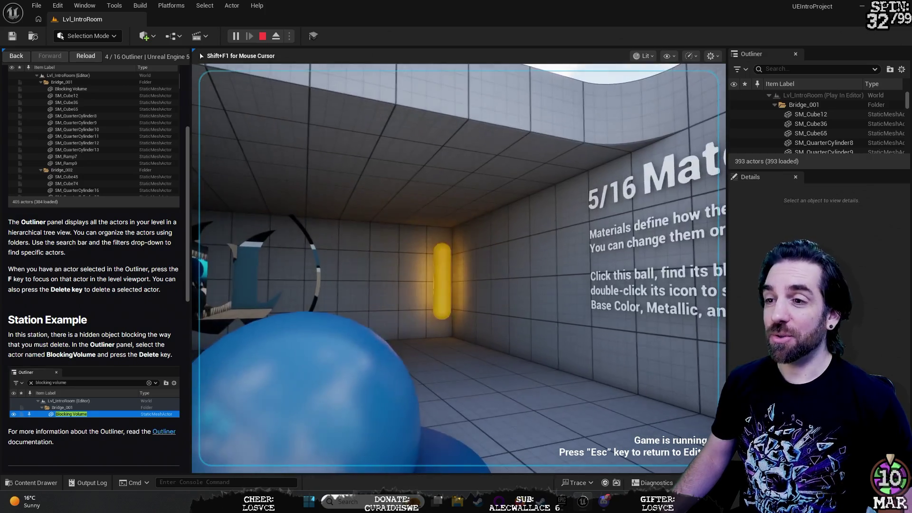
{"action": "key", "text": "s"}
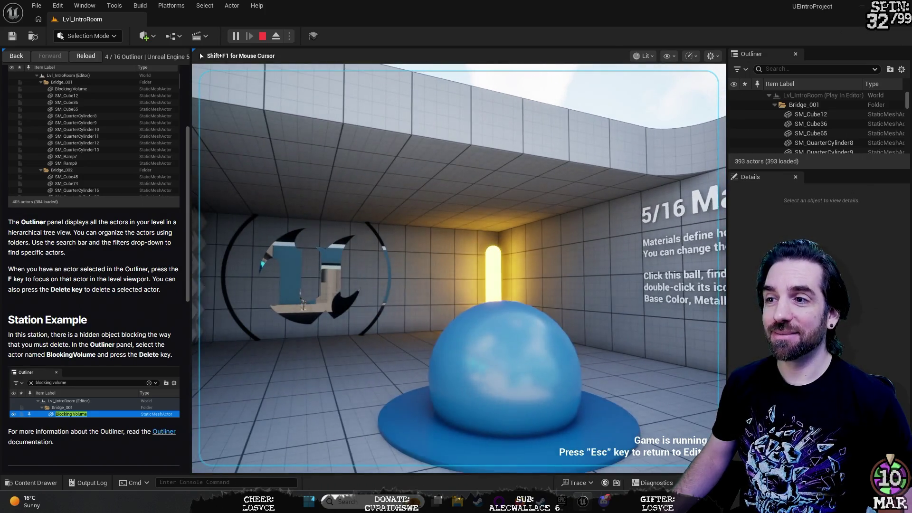
{"action": "key", "text": "w"}
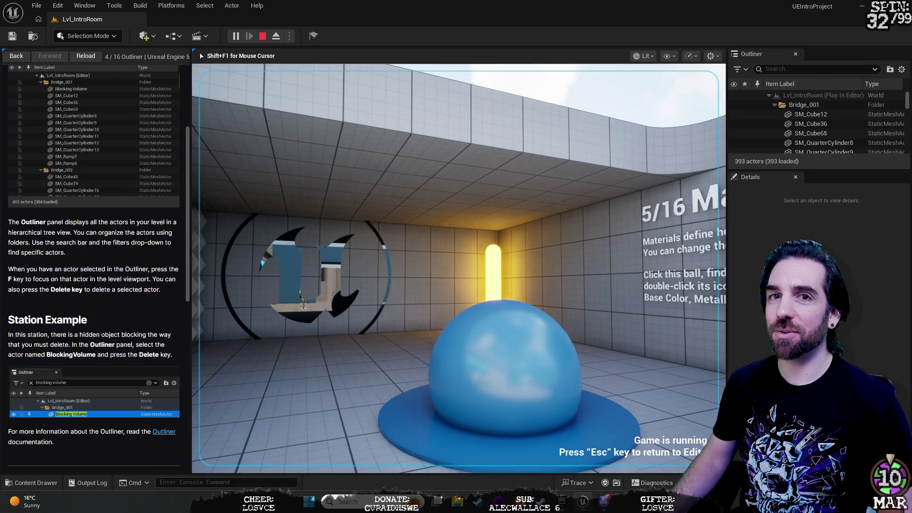
{"action": "key", "text": "w"}
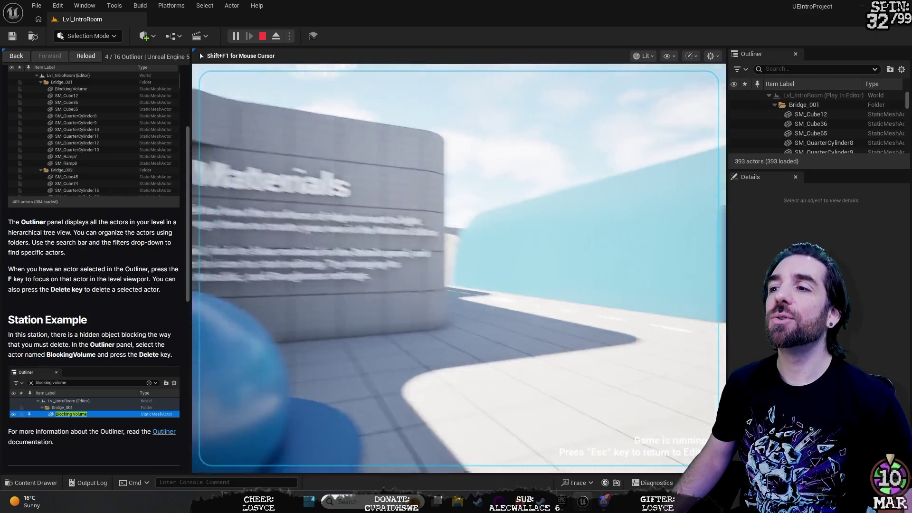
{"action": "key", "text": "w"}
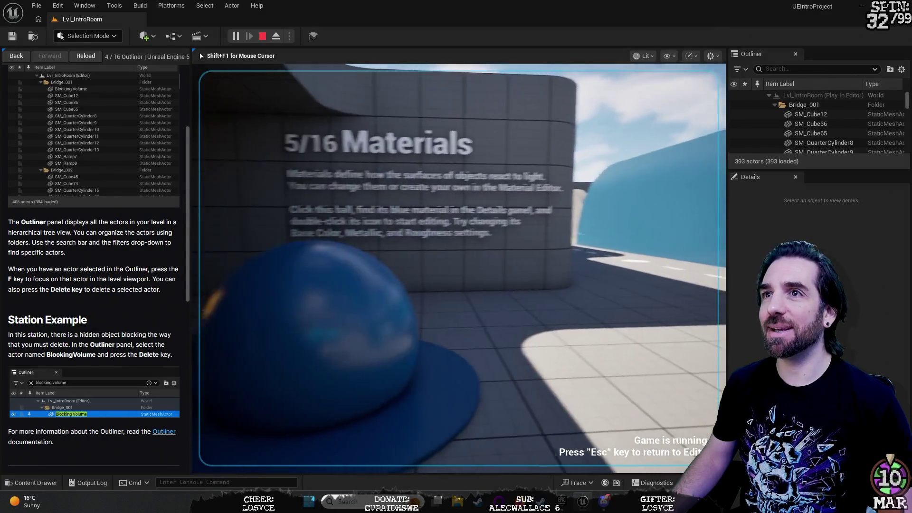
{"action": "key", "text": "w"}
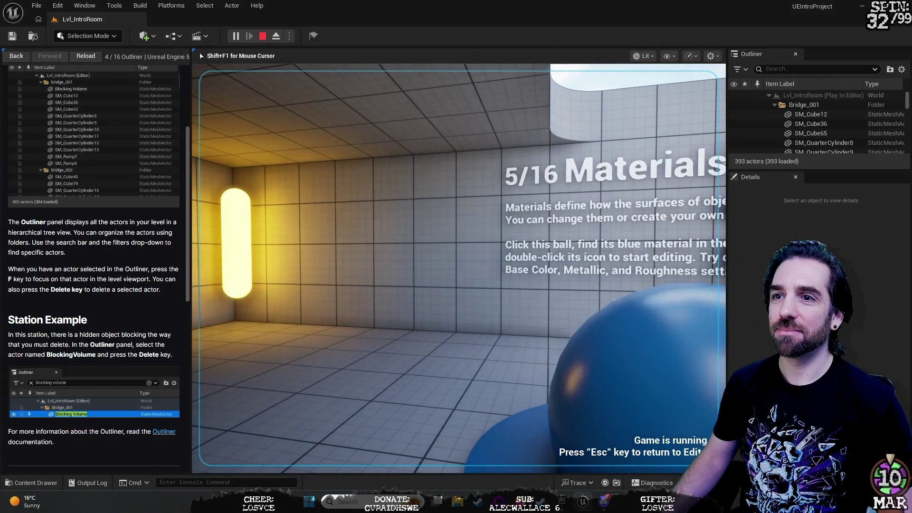
{"action": "key", "text": "w"}
{"action": "key", "text": "w"}
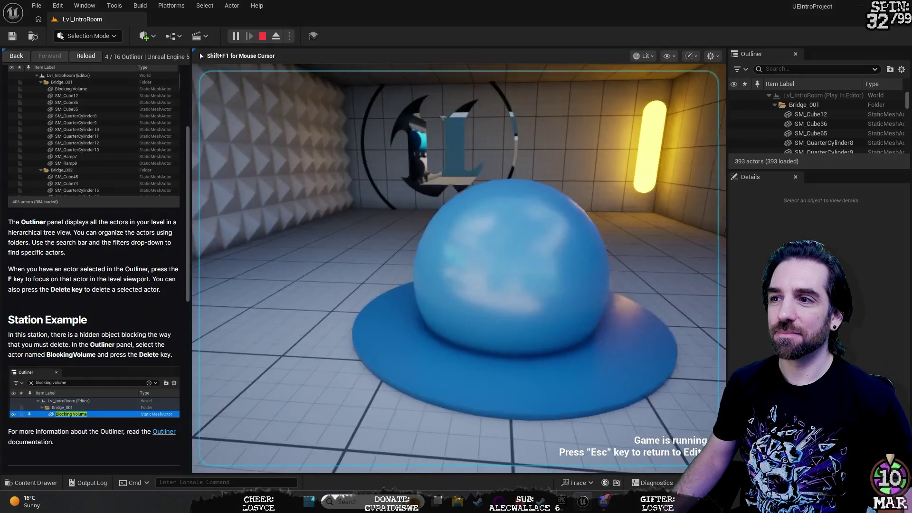
{"action": "key", "text": "w"}
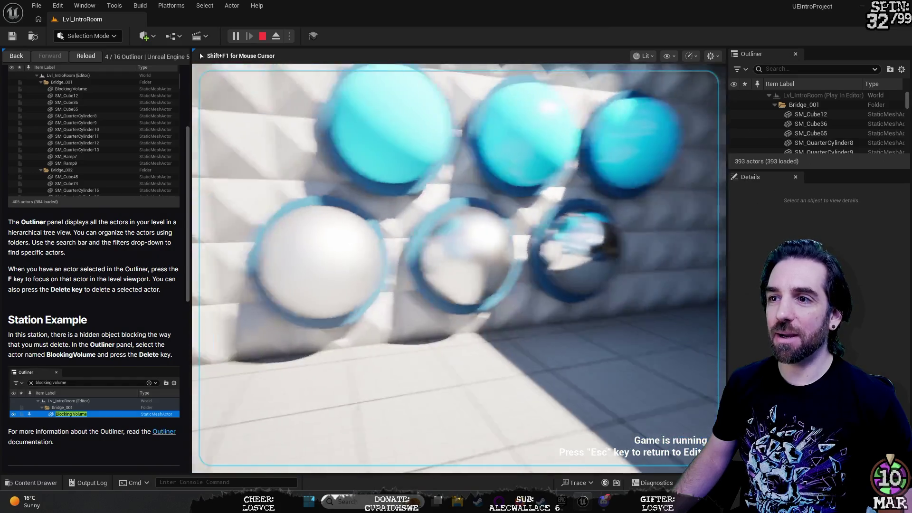
- Walk into the padded room and line up the Materials sign with the blue sphere
{"action": "key", "text": "w"}
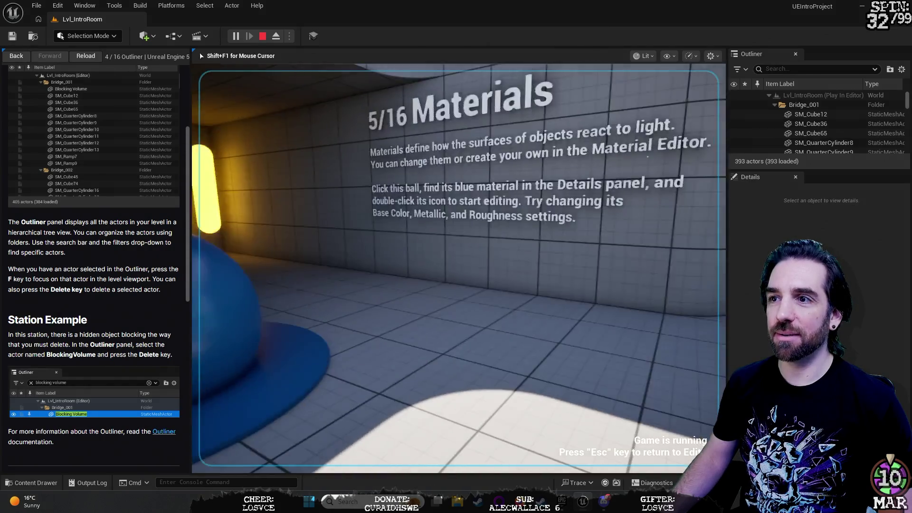
{"action": "key", "text": "w"}
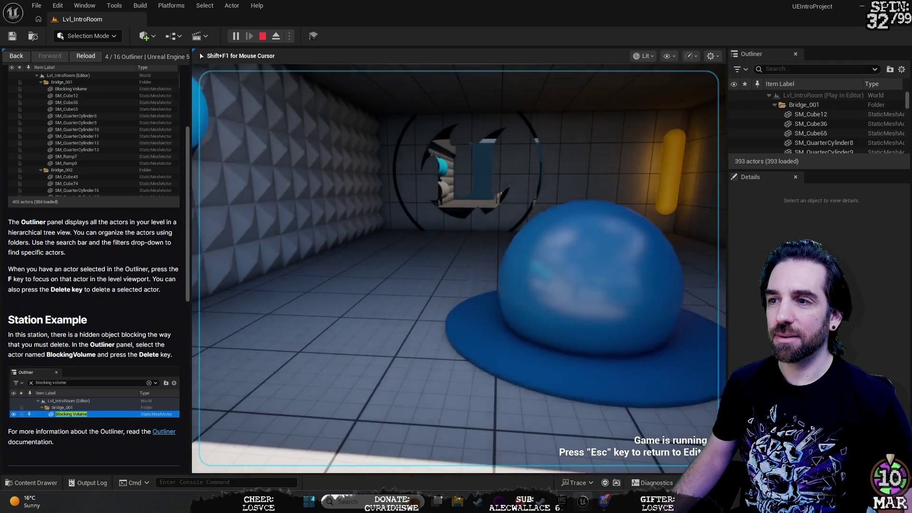
{"action": "key", "text": "w"}
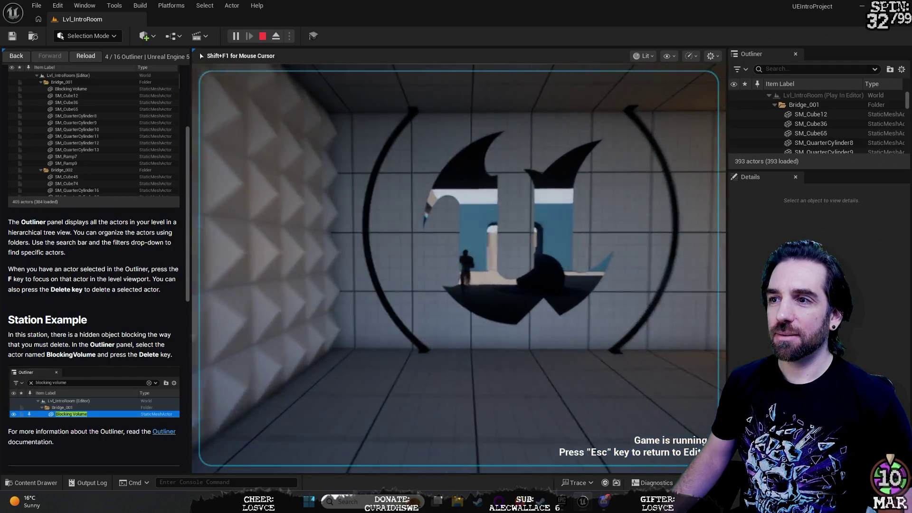
{"action": "key", "text": "s"}
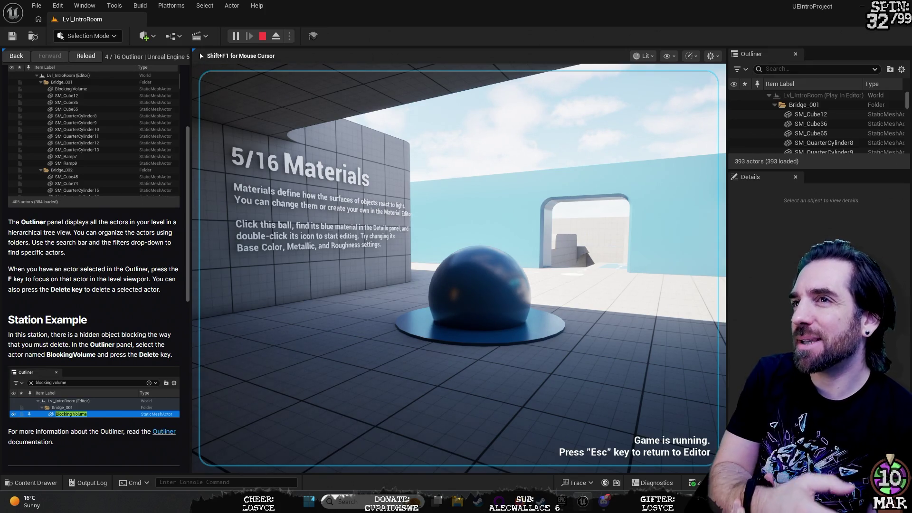
{"action": "key", "text": "w"}
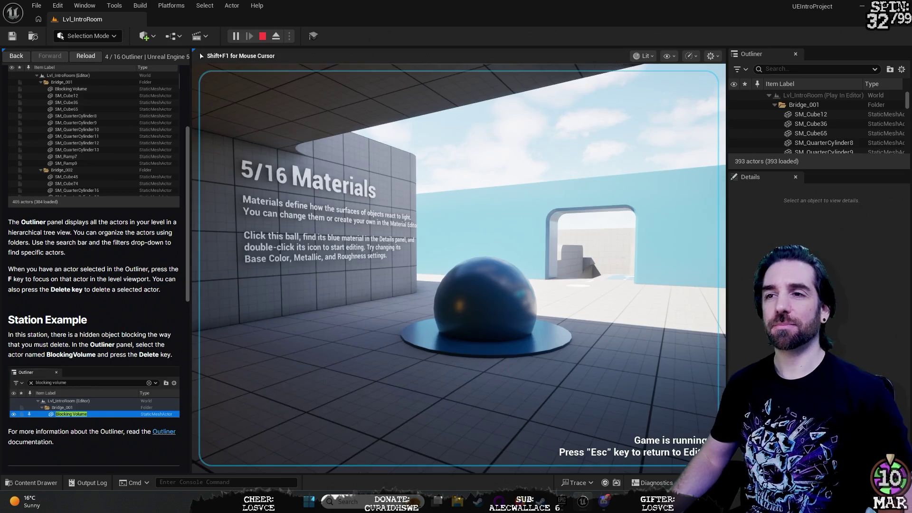
{"action": "key", "text": "w"}
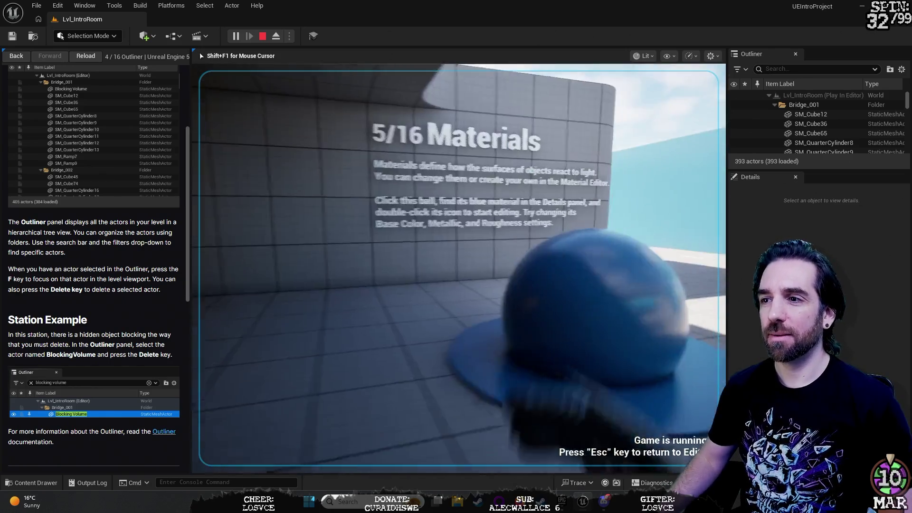
{"action": "key", "text": "w"}
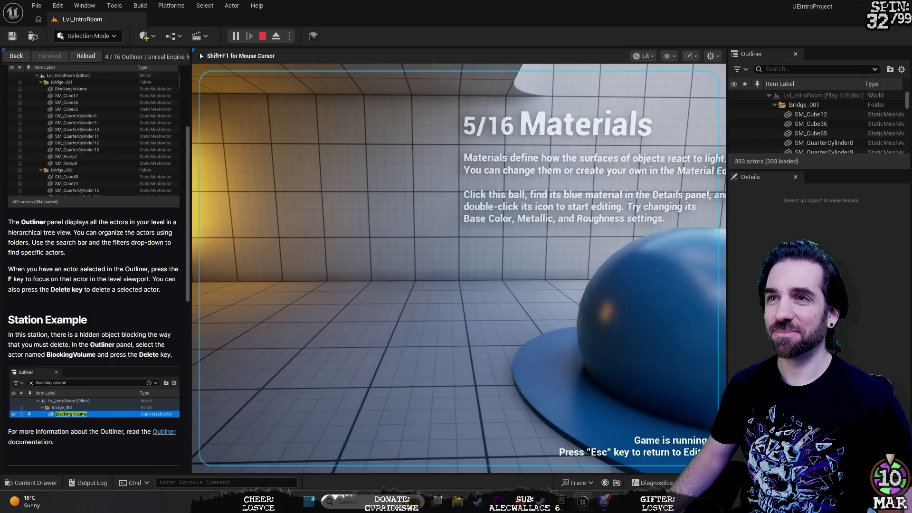
{"action": "key", "text": "a"}
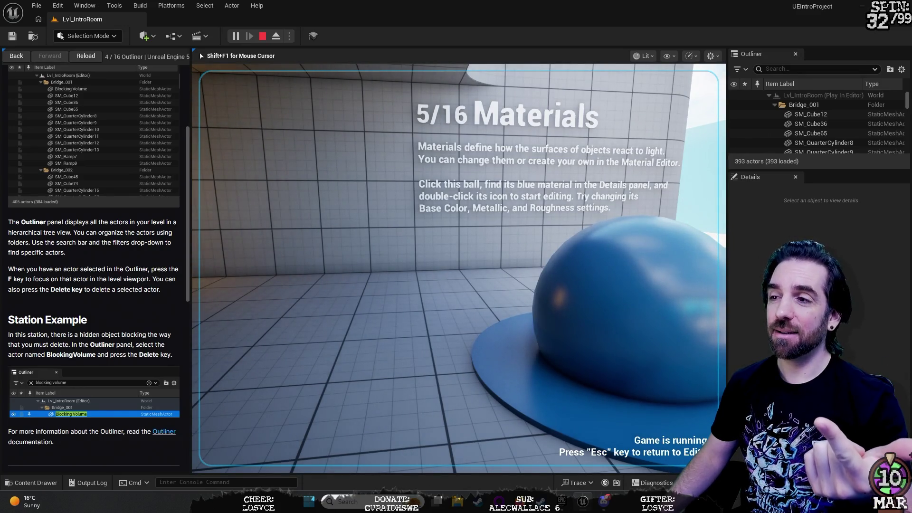
{"action": "key", "text": "d"}
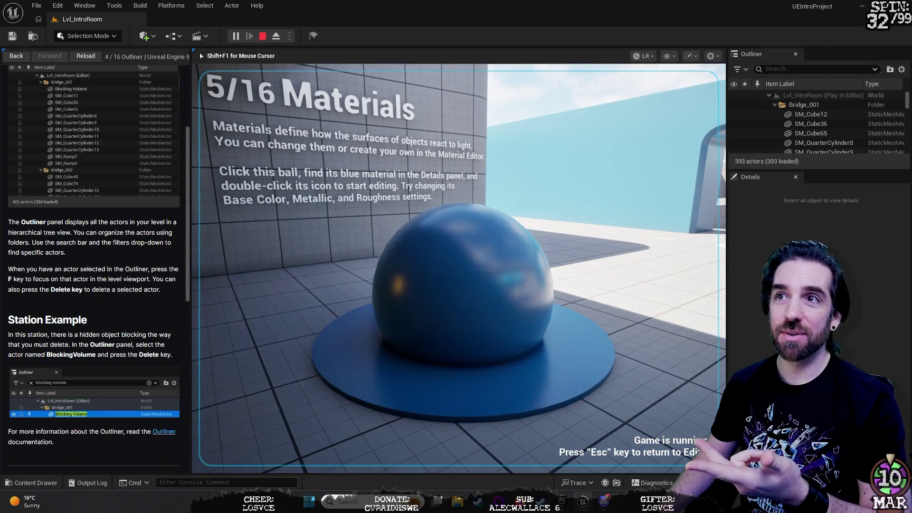
- Move close to the blue sphere, frame it with the sign, free the mouse and stop play
{"action": "key", "text": "a"}
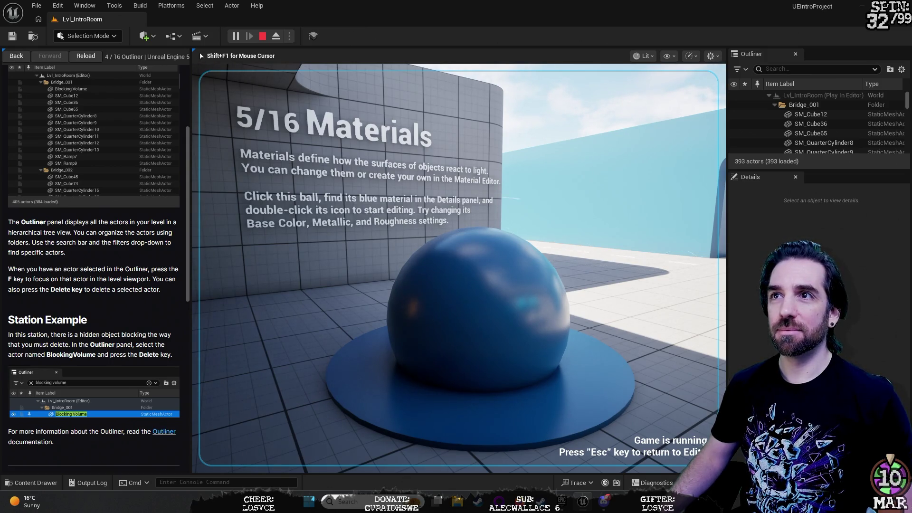
{"action": "key", "text": "w"}
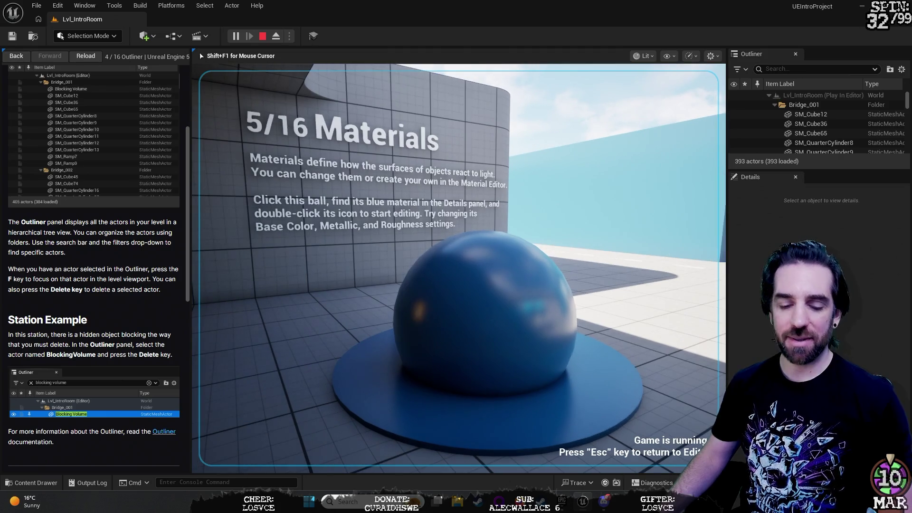
{"action": "key", "text": "w"}
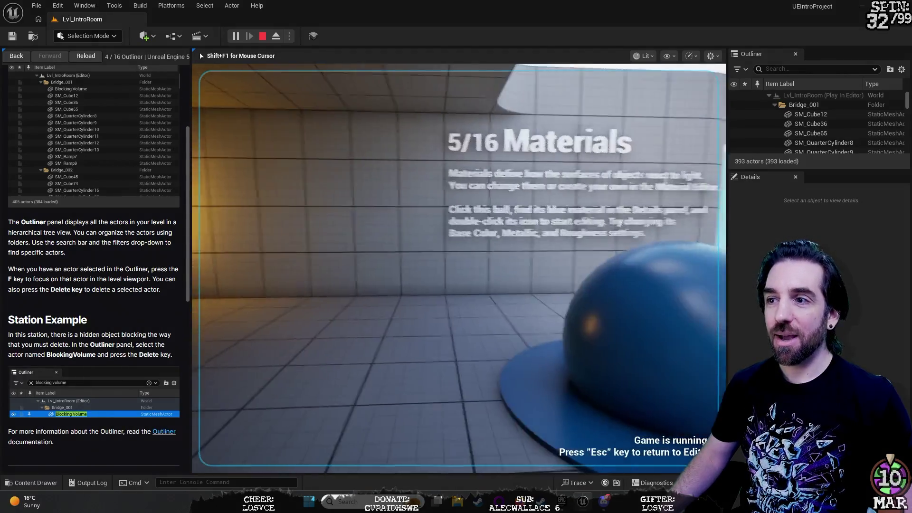
{"action": "key", "text": "w"}
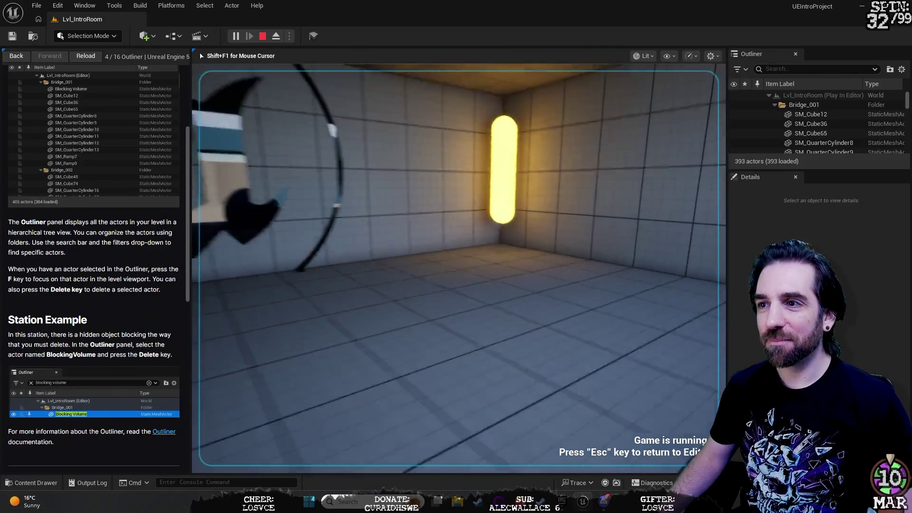
{"action": "key", "text": "w"}
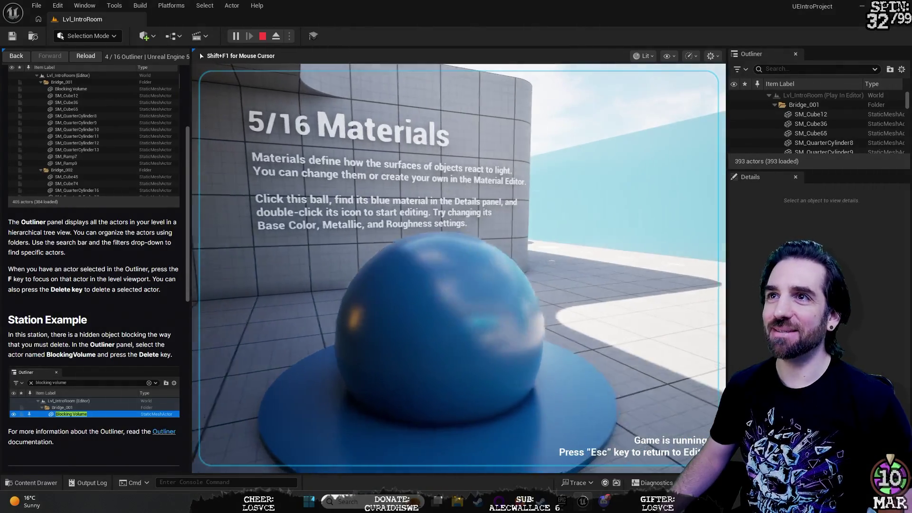
{"action": "key", "text": "w"}
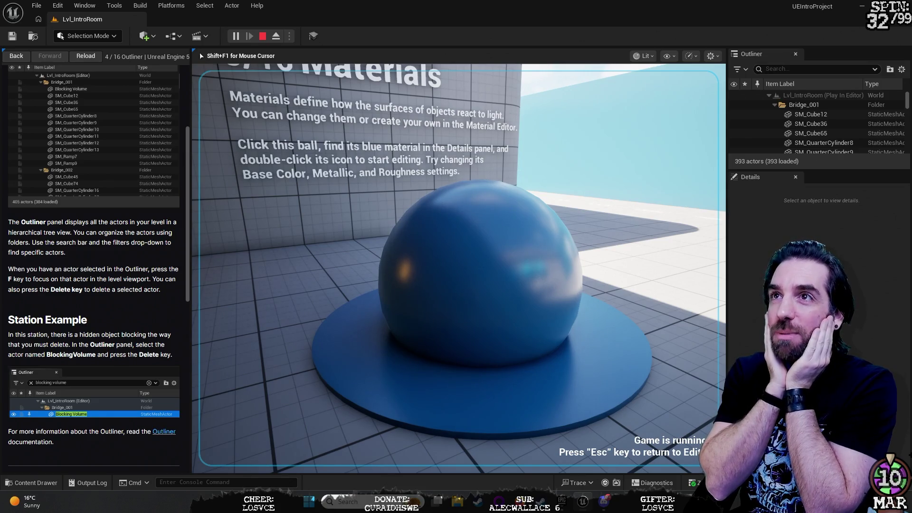
{"action": "key", "text": "s"}
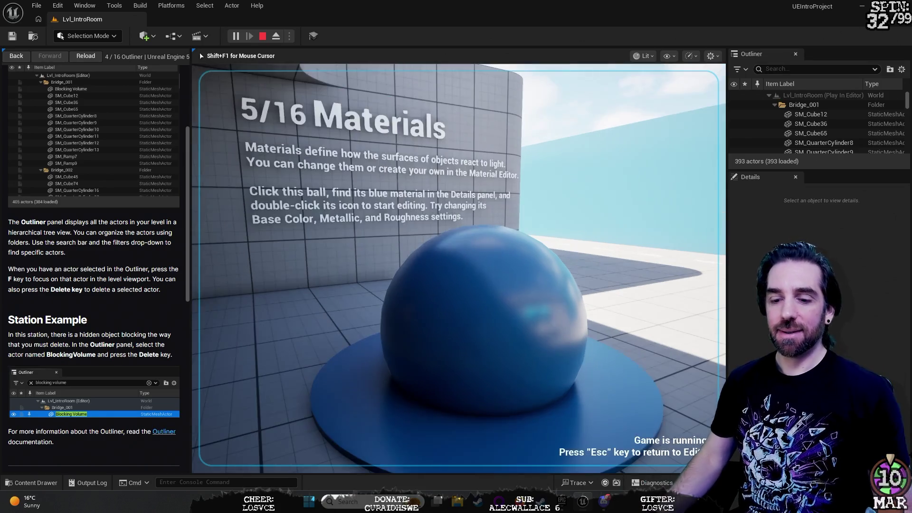
{"action": "key", "text": "shift+F1"}
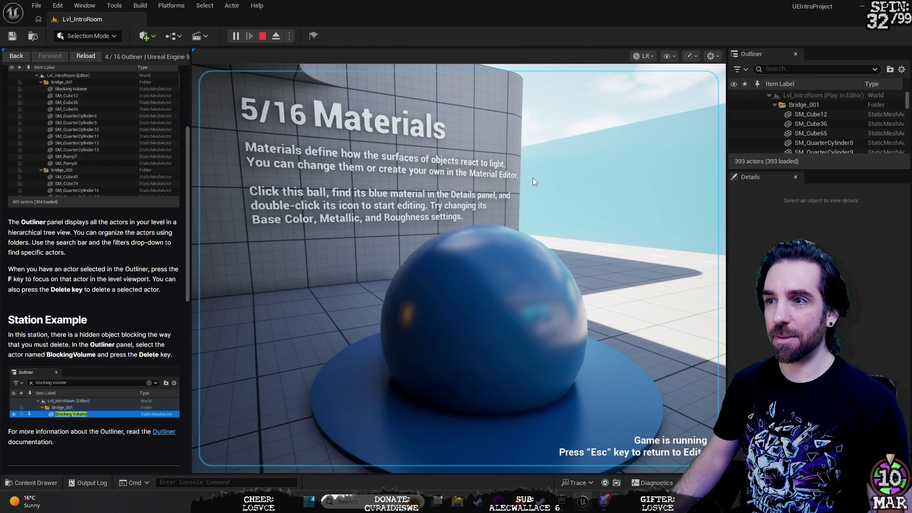
{"action": "key", "text": "Escape"}
{"action": "left_click", "coordinate": [486, 283]}
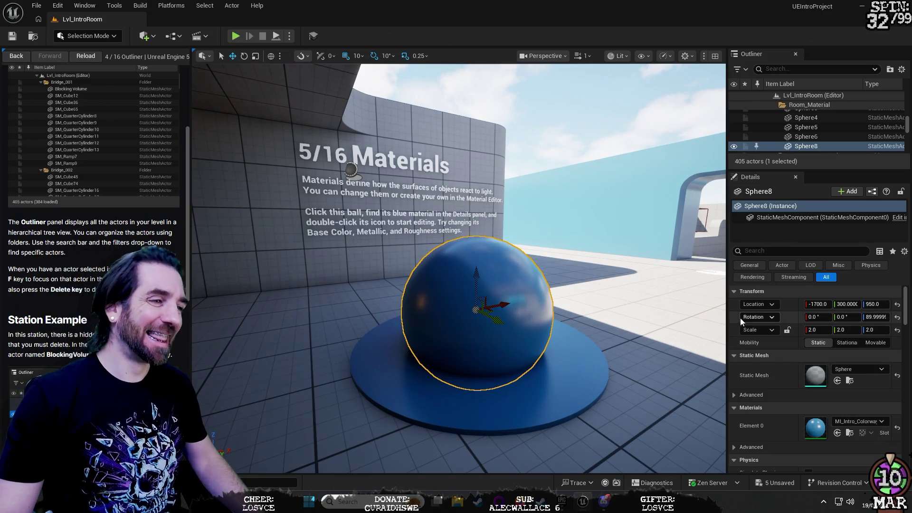
{"action": "scroll", "coordinate": [764, 421], "scroll_direction": "down", "scroll_amount": 2}
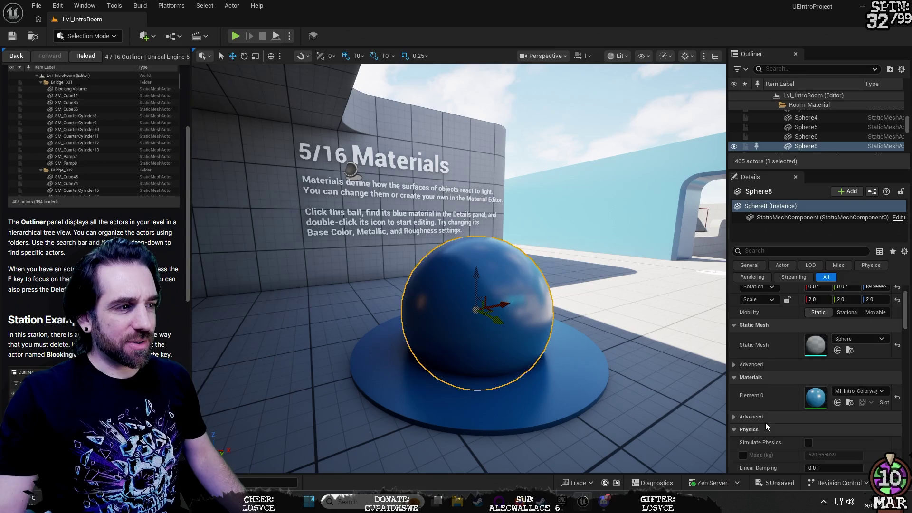
{"action": "scroll", "coordinate": [765, 423], "scroll_direction": "up", "scroll_amount": 1}
{"action": "scroll", "coordinate": [776, 364], "scroll_direction": "up", "scroll_amount": 1}
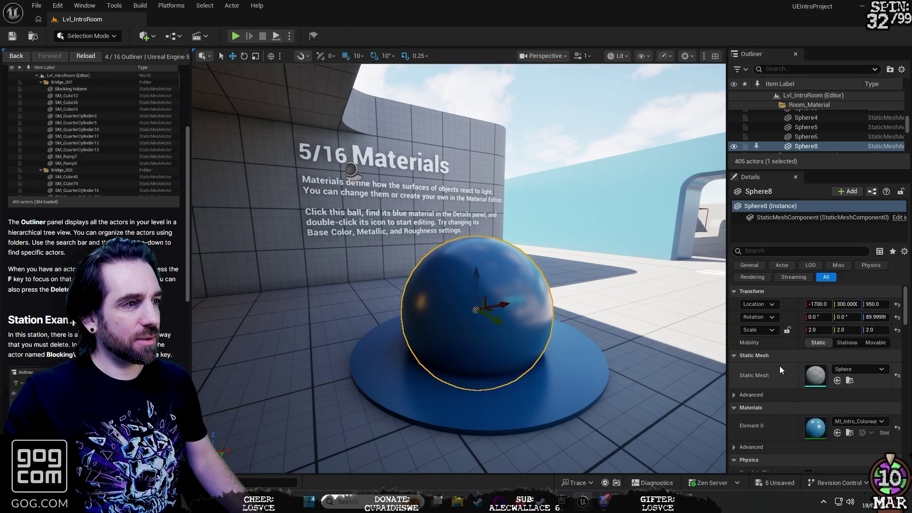
{"action": "left_click", "coordinate": [806, 266]}
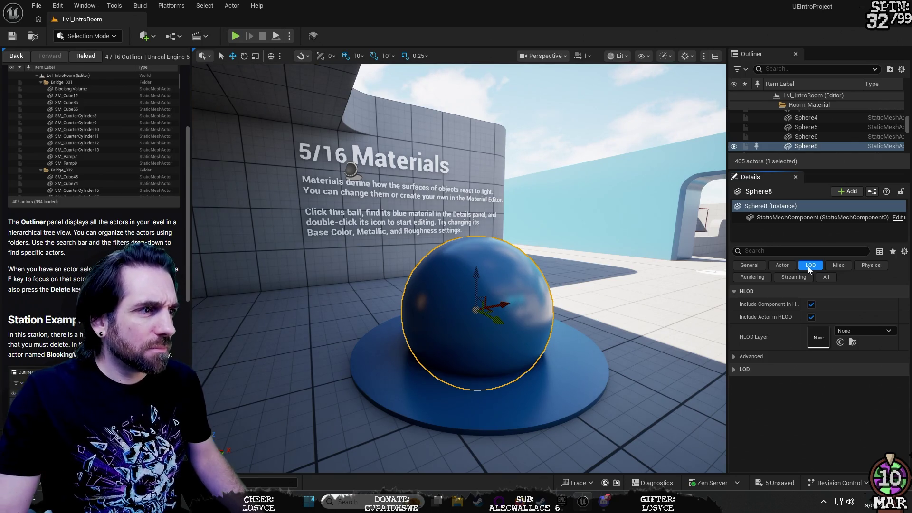
{"action": "left_click", "coordinate": [834, 270]}
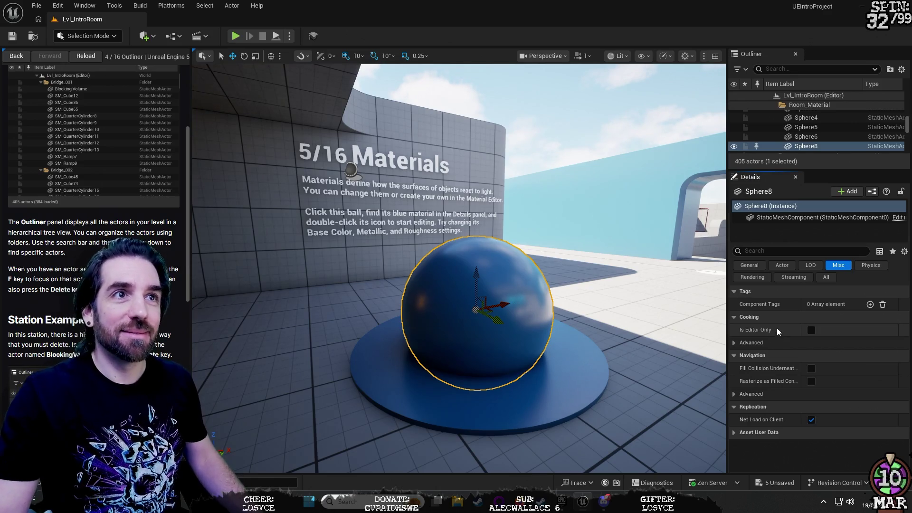
{"action": "left_click", "coordinate": [865, 269]}
{"action": "left_click", "coordinate": [752, 279]}
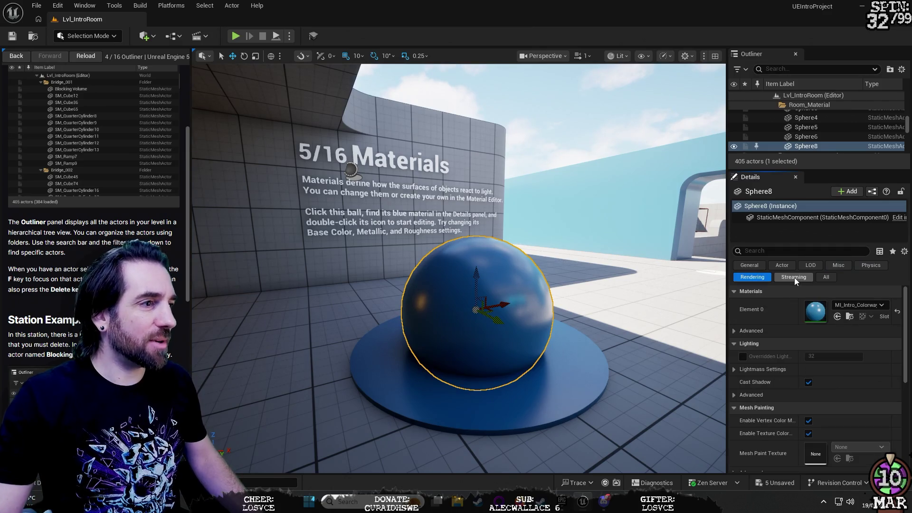
{"action": "left_click", "coordinate": [792, 277]}
{"action": "left_click", "coordinate": [763, 279]}
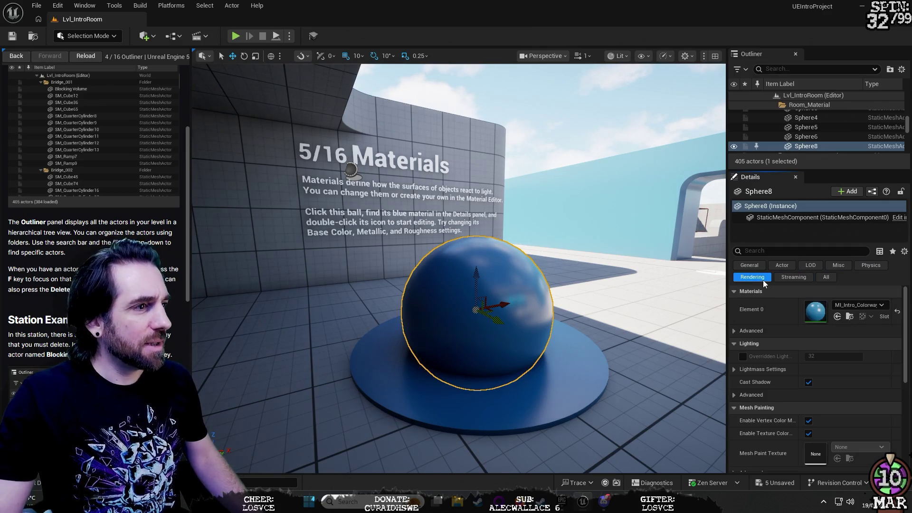
{"action": "scroll", "coordinate": [832, 399], "scroll_direction": "down", "scroll_amount": 4}
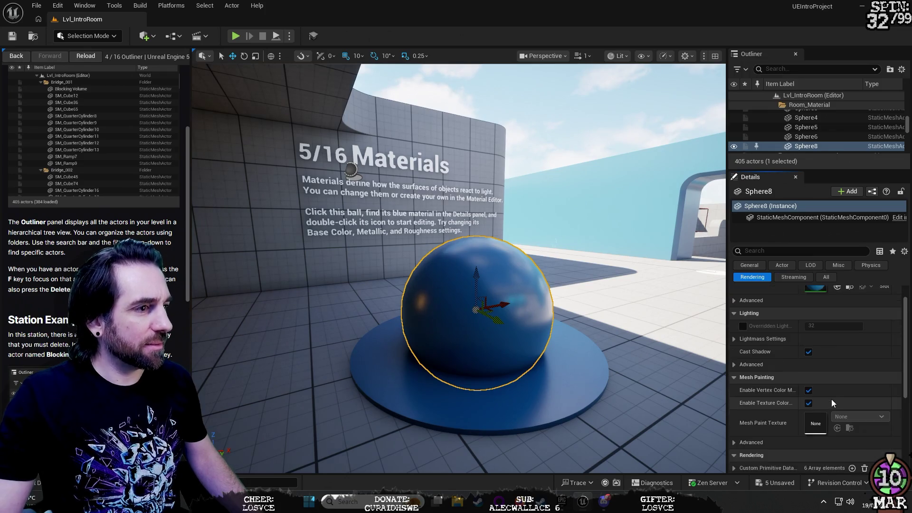
{"action": "scroll", "coordinate": [833, 406], "scroll_direction": "down", "scroll_amount": 1}
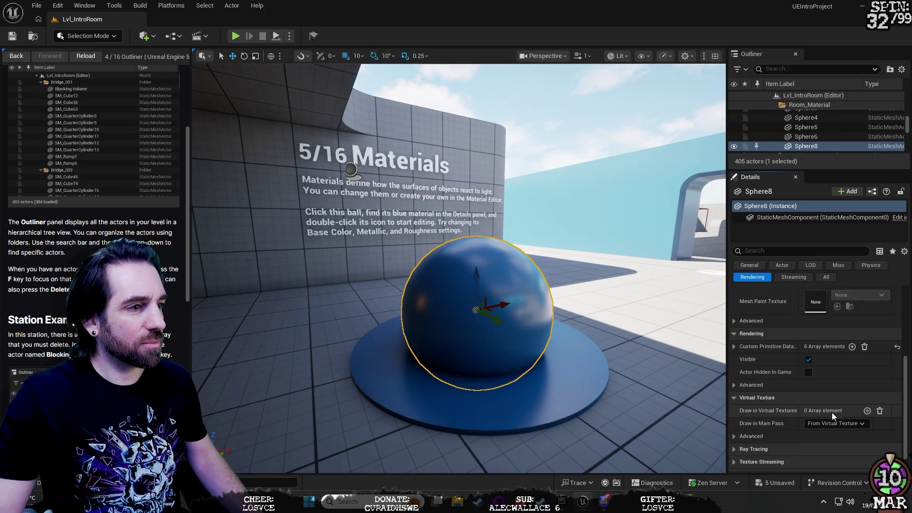
{"action": "scroll", "coordinate": [833, 409], "scroll_direction": "down", "scroll_amount": 3}
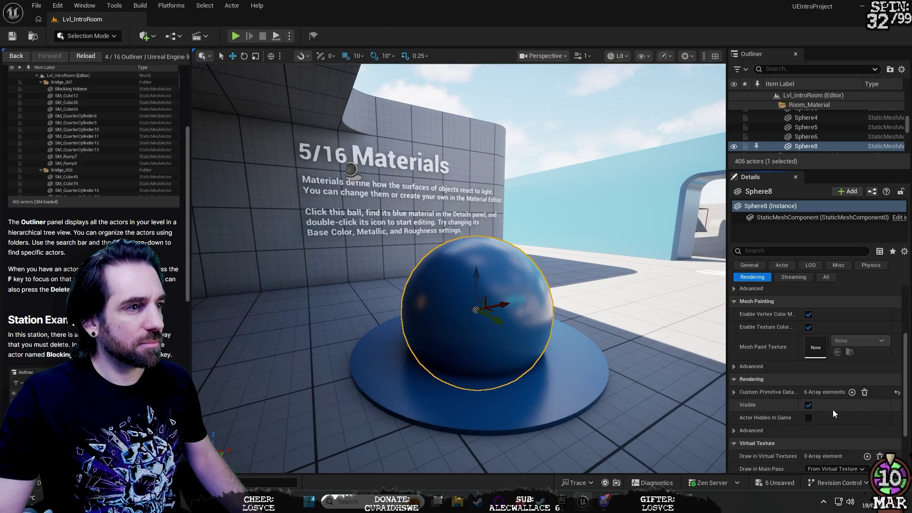
{"action": "scroll", "coordinate": [833, 411], "scroll_direction": "down", "scroll_amount": 2}
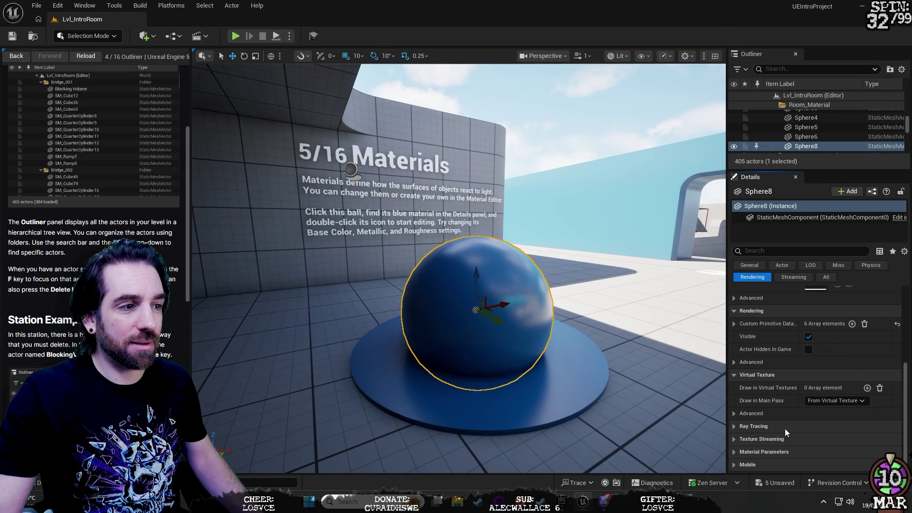
{"action": "left_click", "coordinate": [795, 279]}
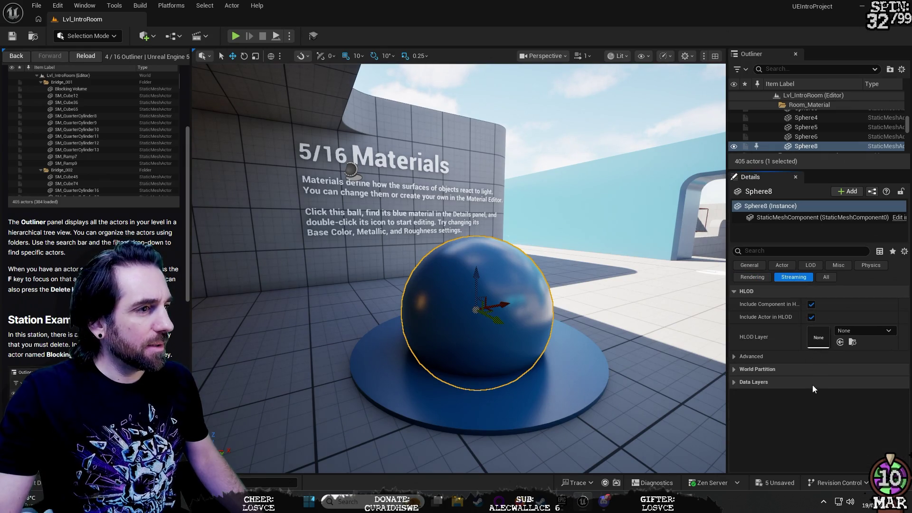
{"action": "left_click", "coordinate": [822, 278]}
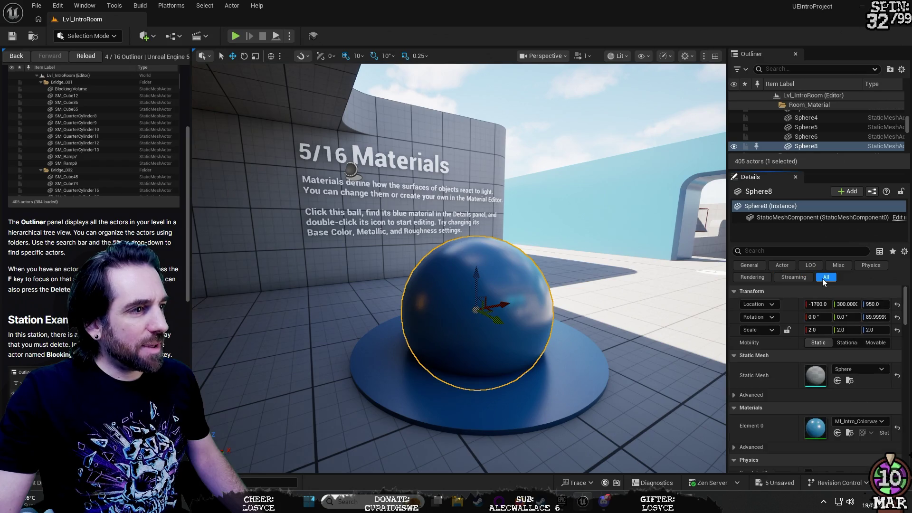
{"action": "left_click", "coordinate": [756, 264]}
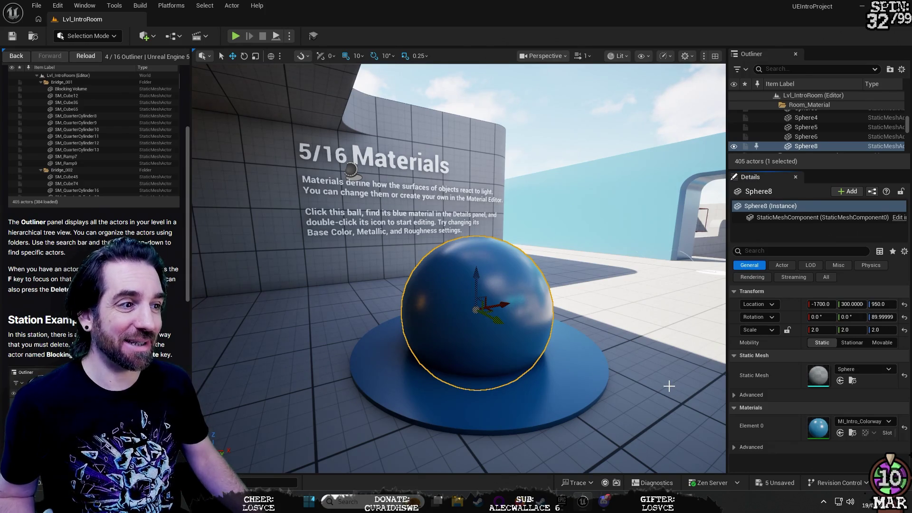
- Expand the ball's Static Mesh advanced options and dismiss the Create Blocking Volume list unused
{"action": "left_click", "coordinate": [733, 395]}
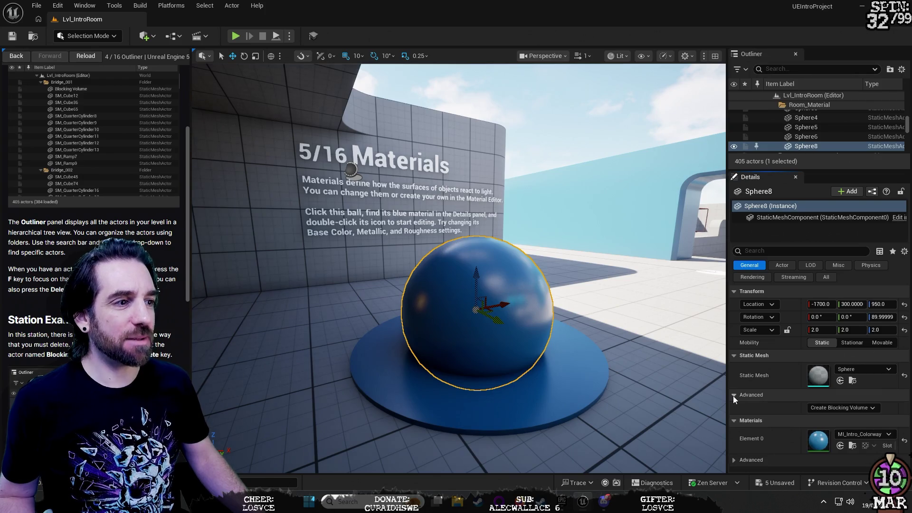
{"action": "left_click", "coordinate": [825, 408]}
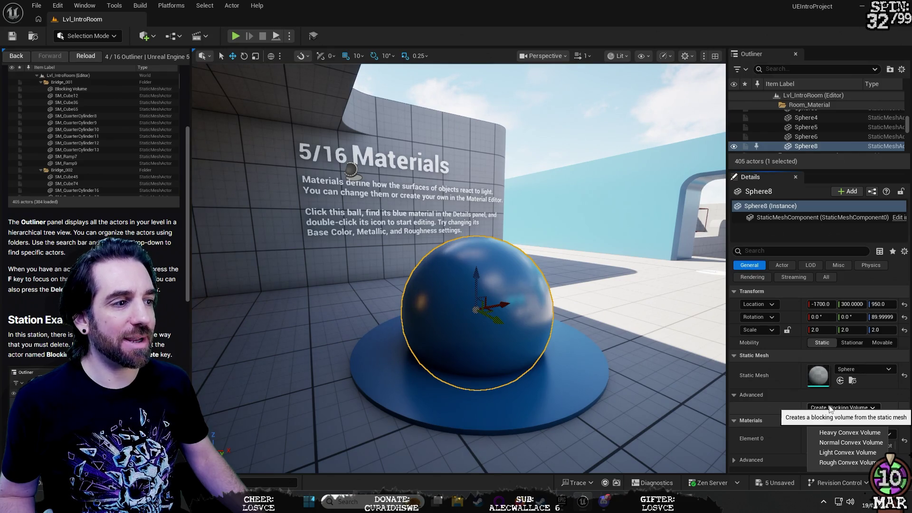
{"action": "left_click", "coordinate": [830, 410]}
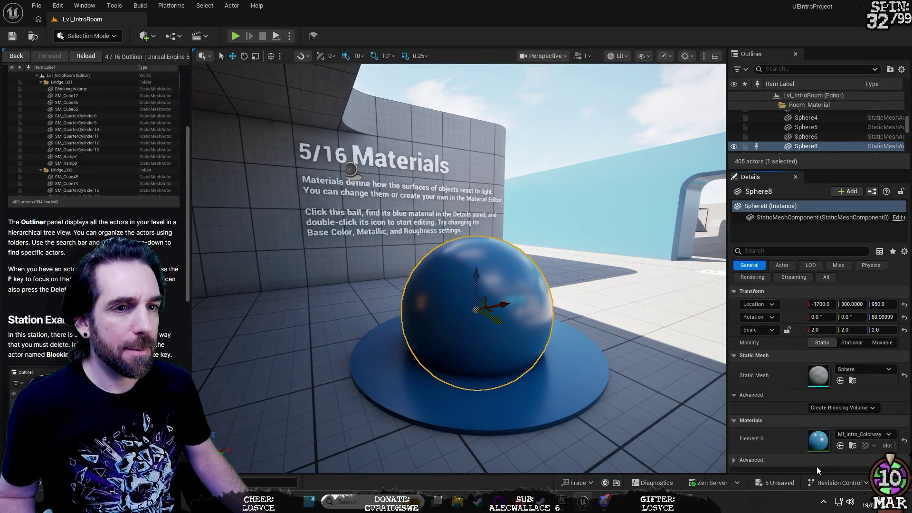
{"action": "scroll", "coordinate": [32, 219], "scroll_direction": "up", "scroll_amount": 3}
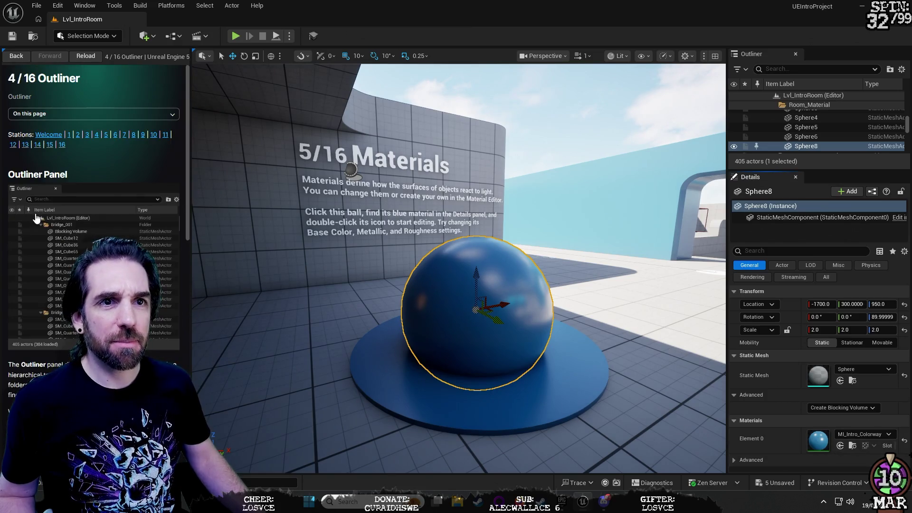
- Visit the tutorial guide's Details panel and Outliner station pages
{"action": "left_click", "coordinate": [87, 135]}
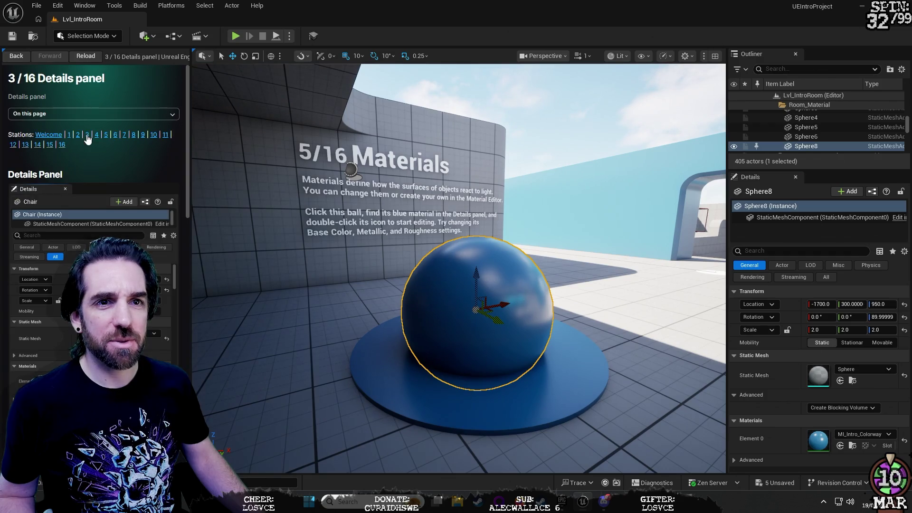
{"action": "left_click", "coordinate": [96, 135]}
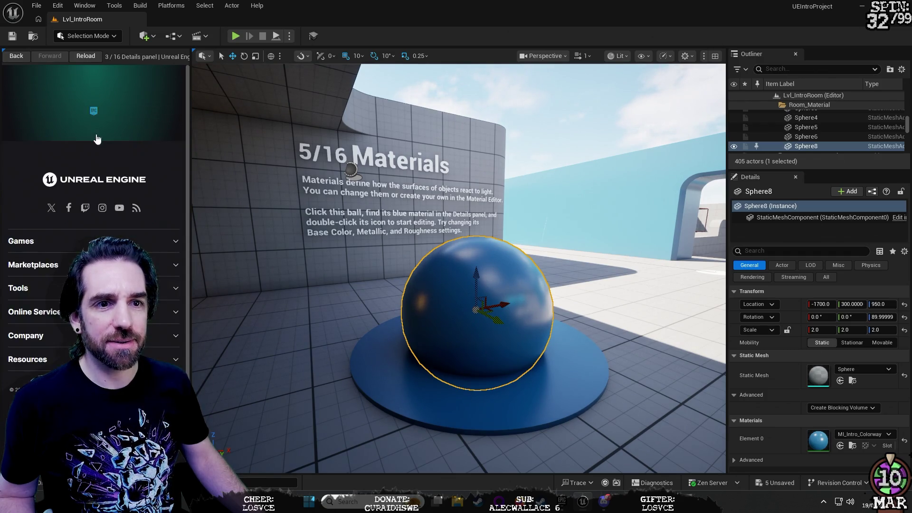
{"action": "scroll", "coordinate": [95, 191], "scroll_direction": "down", "scroll_amount": 3}
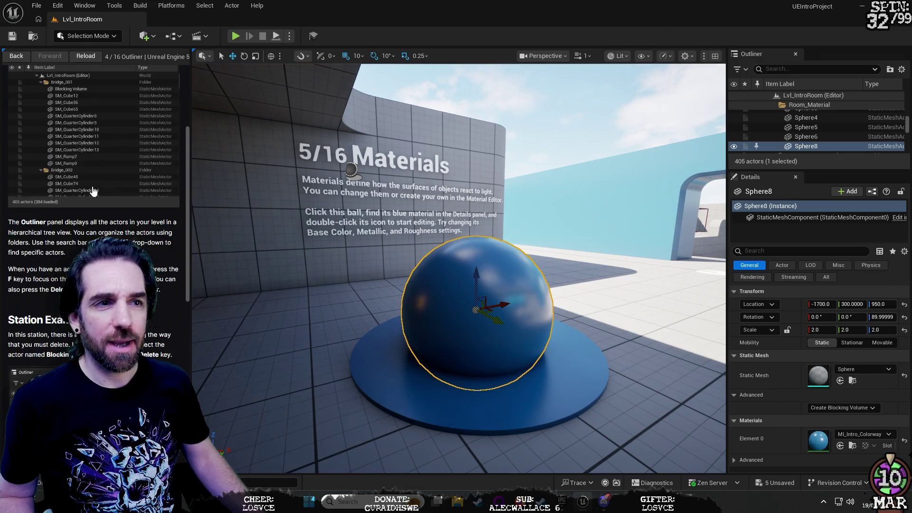
{"action": "scroll", "coordinate": [95, 190], "scroll_direction": "down", "scroll_amount": 4}
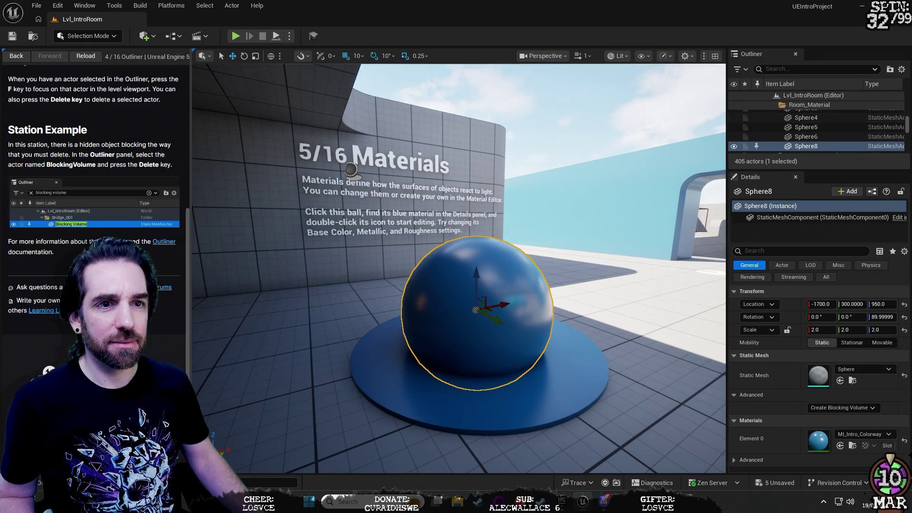
{"action": "scroll", "coordinate": [95, 190], "scroll_direction": "up", "scroll_amount": 8}
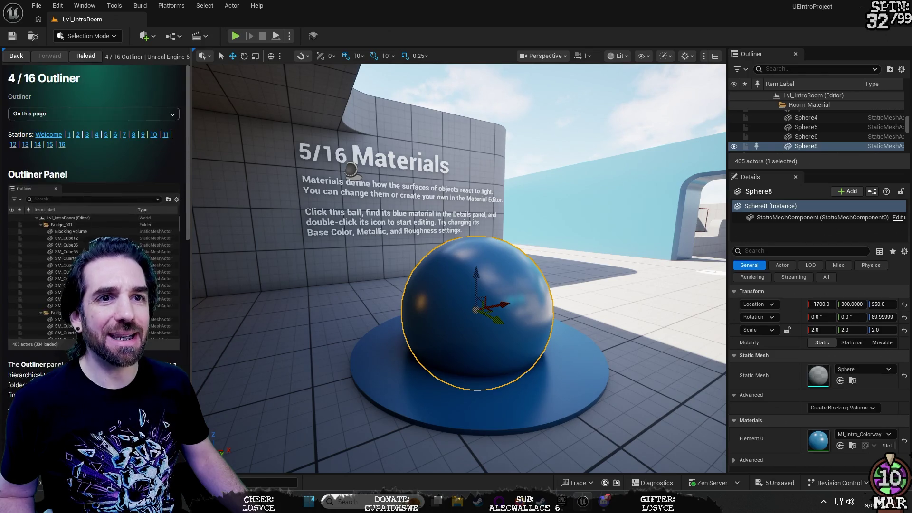
- Read the 5/16 Materials page down to Station Example, then open the ball's material instance
{"action": "left_click", "coordinate": [105, 136]}
{"action": "scroll", "coordinate": [110, 230], "scroll_direction": "down", "scroll_amount": 2}
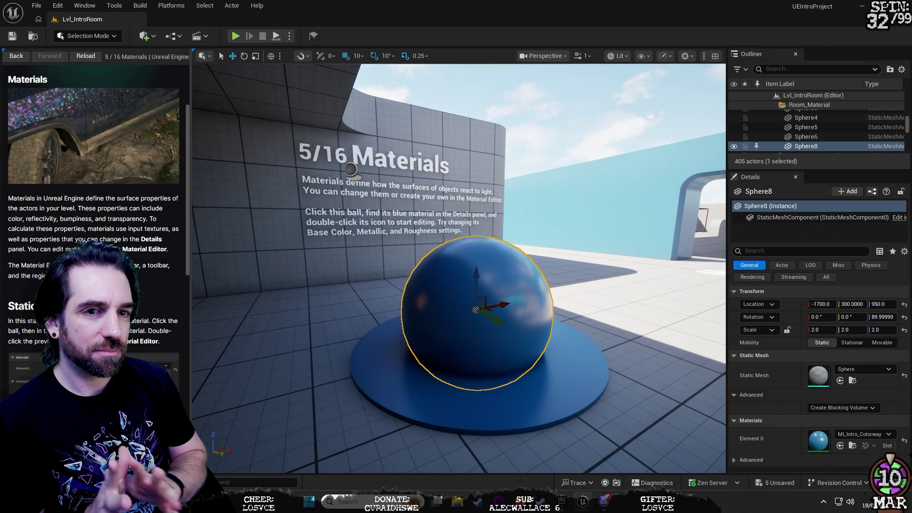
{"action": "scroll", "coordinate": [32, 229], "scroll_direction": "down", "scroll_amount": 3}
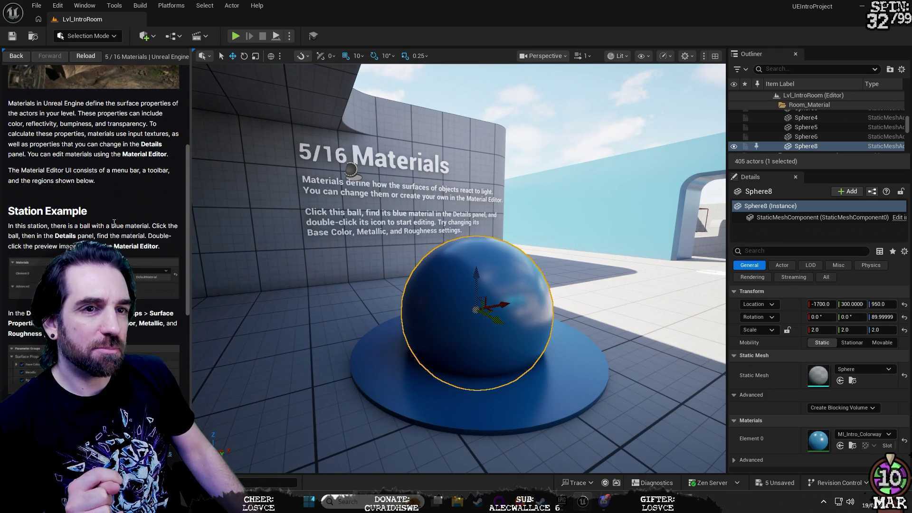
{"action": "scroll", "coordinate": [128, 223], "scroll_direction": "down", "scroll_amount": 2}
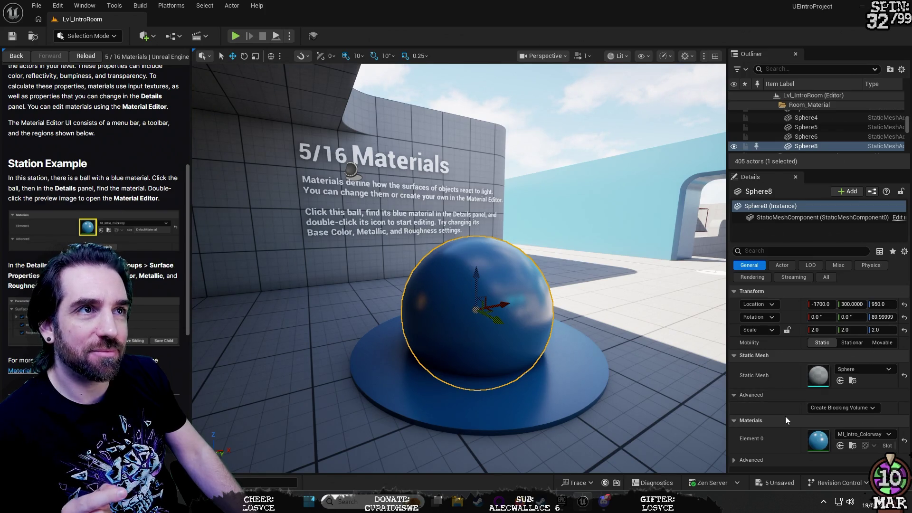
{"action": "double_click", "coordinate": [818, 441]}
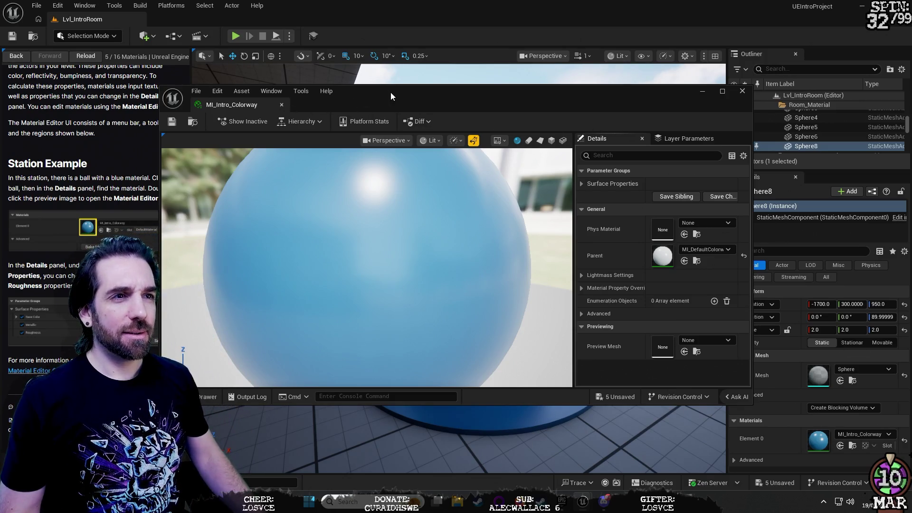
- Move the MI_Intro_Colorway editor window, toggle Ask AI off again, and enlarge it to fill the screen
{"action": "mouse_move", "coordinate": [394, 92]}
{"action": "left_mouse_down"}
{"action": "mouse_move", "coordinate": [397, 74]}
{"action": "mouse_move", "coordinate": [386, 63]}
{"action": "mouse_move", "coordinate": [452, 65]}
{"action": "mouse_move", "coordinate": [428, 54]}
{"action": "left_mouse_up"}
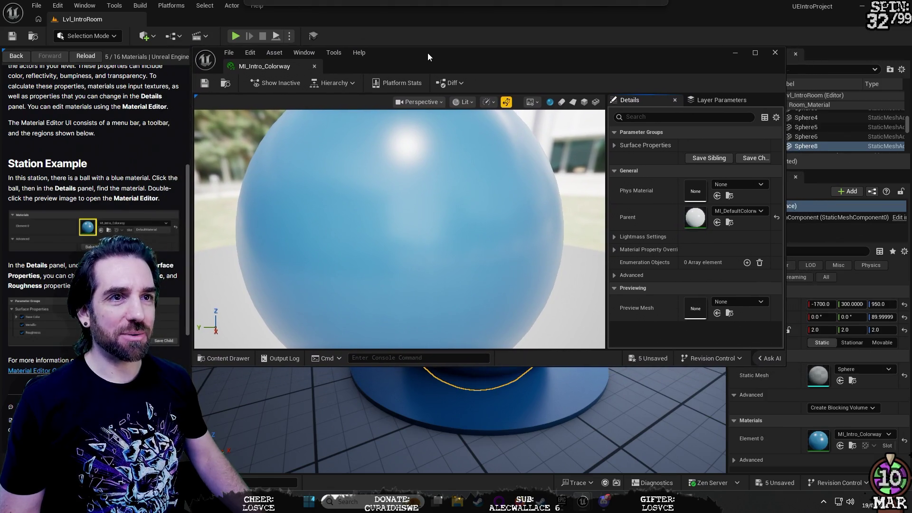
{"action": "left_click", "coordinate": [771, 358]}
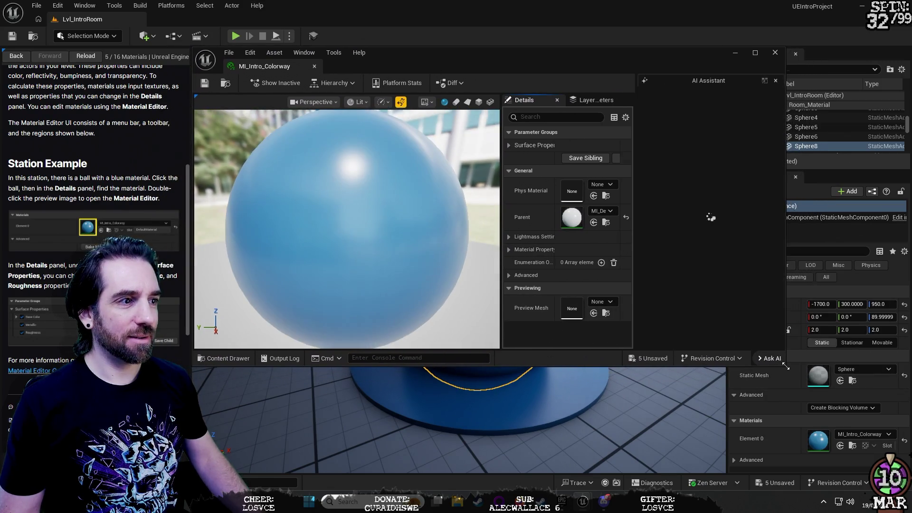
{"action": "left_click", "coordinate": [779, 364]}
{"action": "left_click_drag", "start_coordinate": [785, 365], "coordinate": [909, 488]}
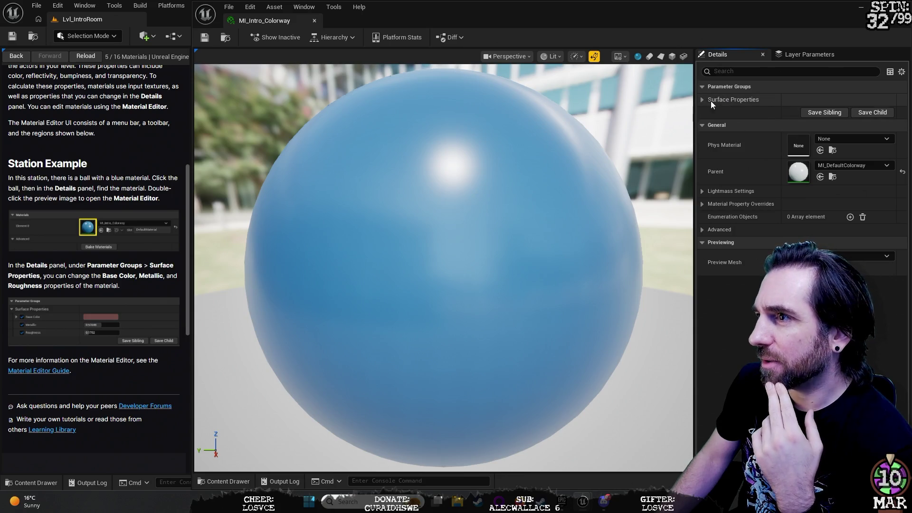
- Override the instance's Base Color with a deep magenta-pink, 730045
{"action": "left_click", "coordinate": [703, 99]}
{"action": "left_click", "coordinate": [803, 112]}
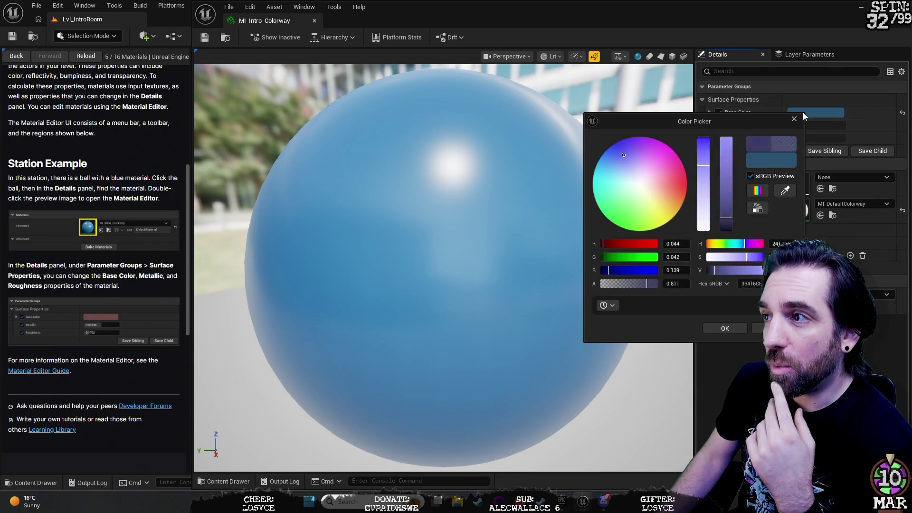
{"action": "left_click", "coordinate": [617, 214]}
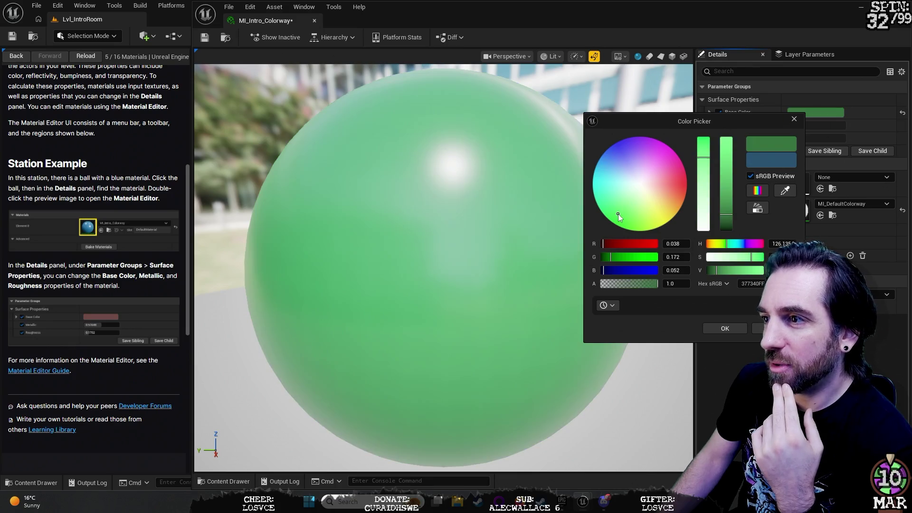
{"action": "mouse_move", "coordinate": [618, 226]}
{"action": "left_mouse_down"}
{"action": "mouse_move", "coordinate": [671, 149]}
{"action": "mouse_move", "coordinate": [672, 166]}
{"action": "mouse_move", "coordinate": [674, 159]}
{"action": "mouse_move", "coordinate": [653, 163]}
{"action": "mouse_move", "coordinate": [665, 144]}
{"action": "left_mouse_up"}
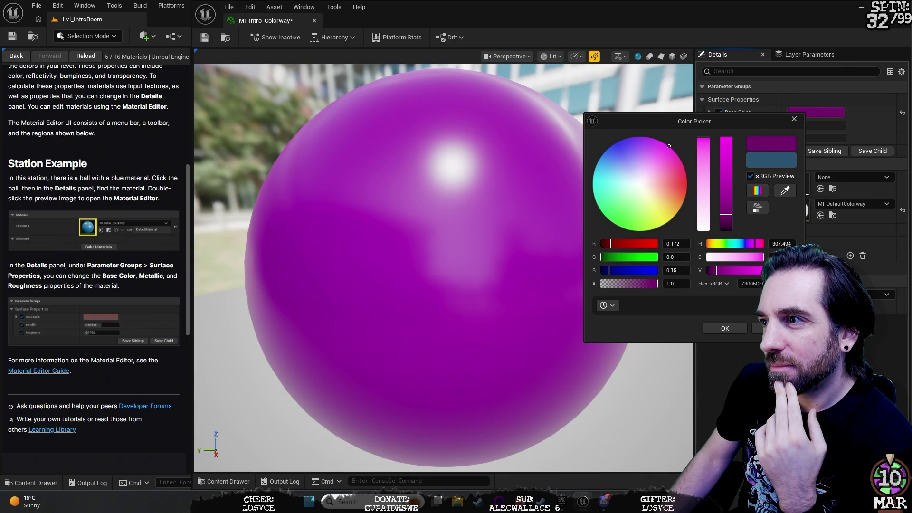
{"action": "left_click", "coordinate": [708, 151]}
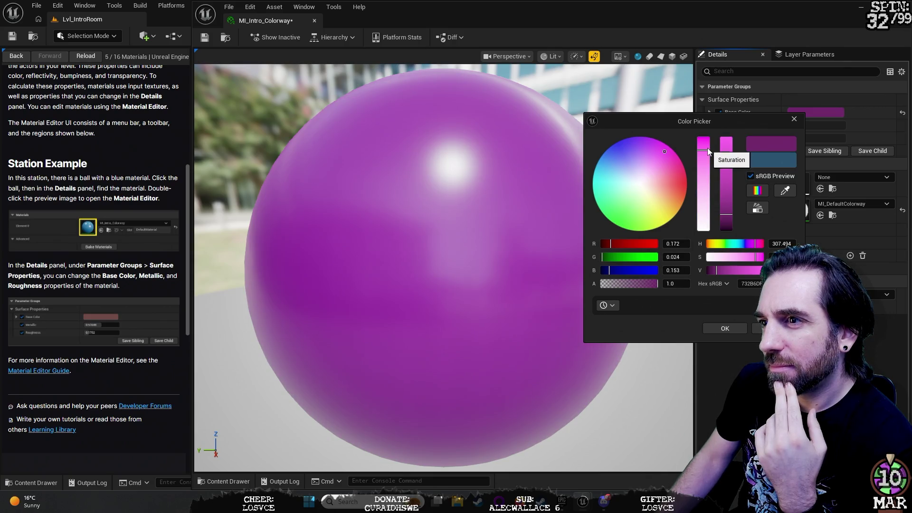
{"action": "left_click_drag", "start_coordinate": [708, 149], "coordinate": [708, 146]}
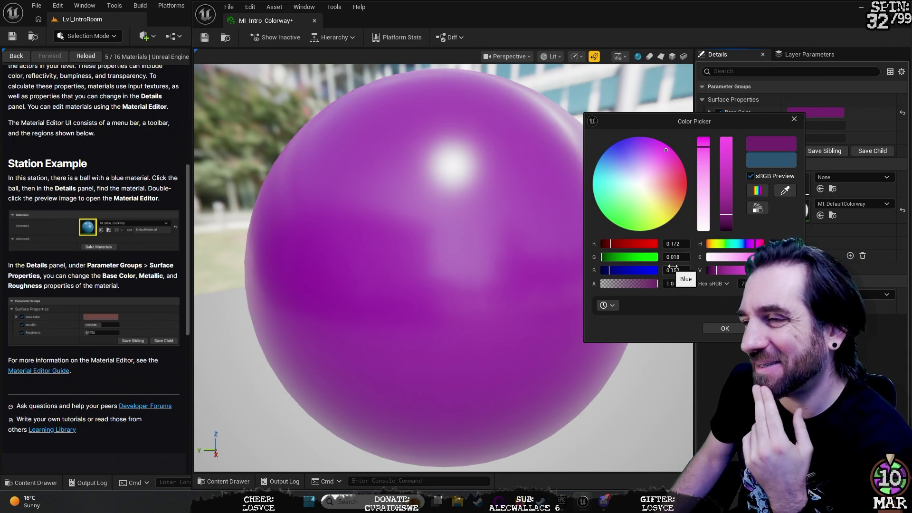
{"action": "left_click", "coordinate": [661, 144]}
{"action": "left_click_drag", "start_coordinate": [660, 144], "coordinate": [671, 155]}
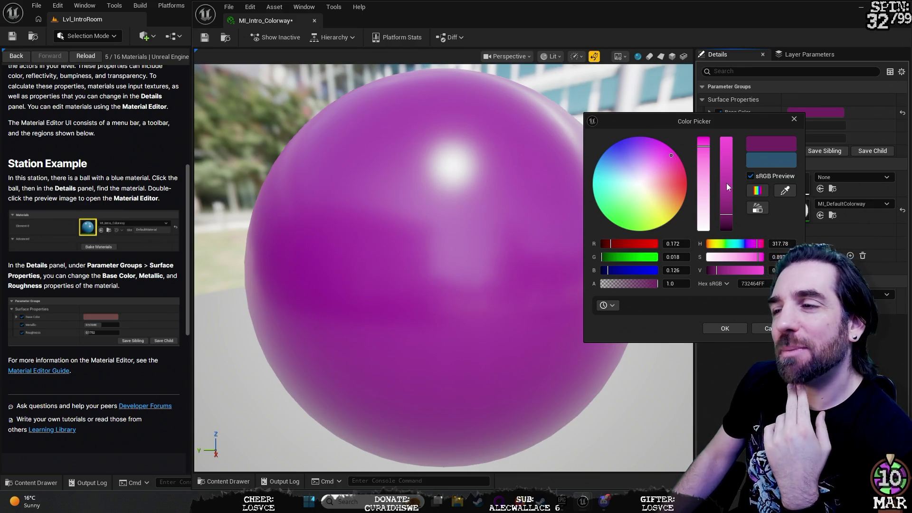
{"action": "left_click", "coordinate": [668, 149]}
{"action": "left_click", "coordinate": [670, 156]}
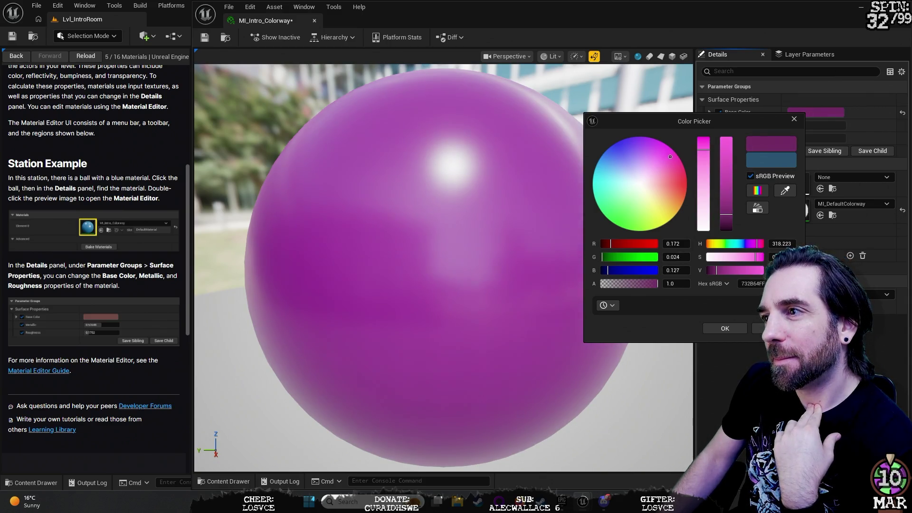
{"action": "mouse_move", "coordinate": [676, 170]}
{"action": "left_mouse_down"}
{"action": "mouse_move", "coordinate": [683, 164]}
{"action": "mouse_move", "coordinate": [687, 180]}
{"action": "left_mouse_up"}
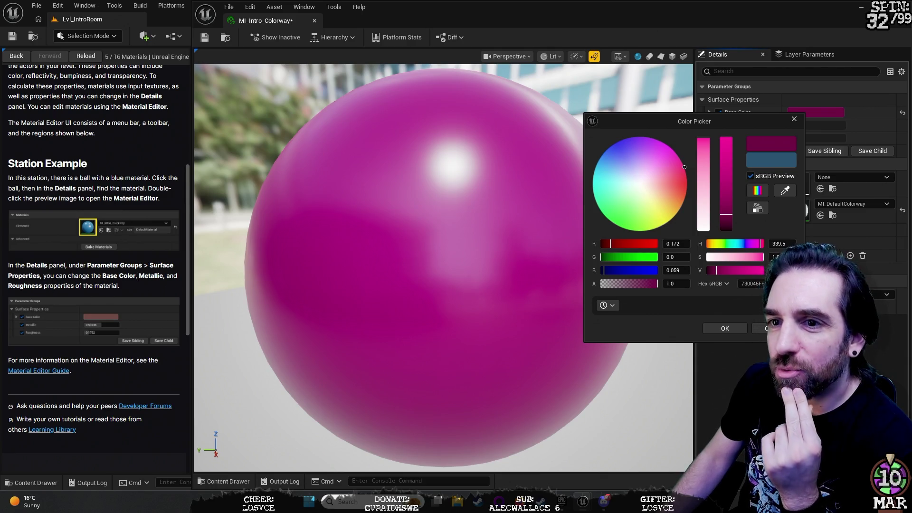
{"action": "left_click", "coordinate": [719, 331]}
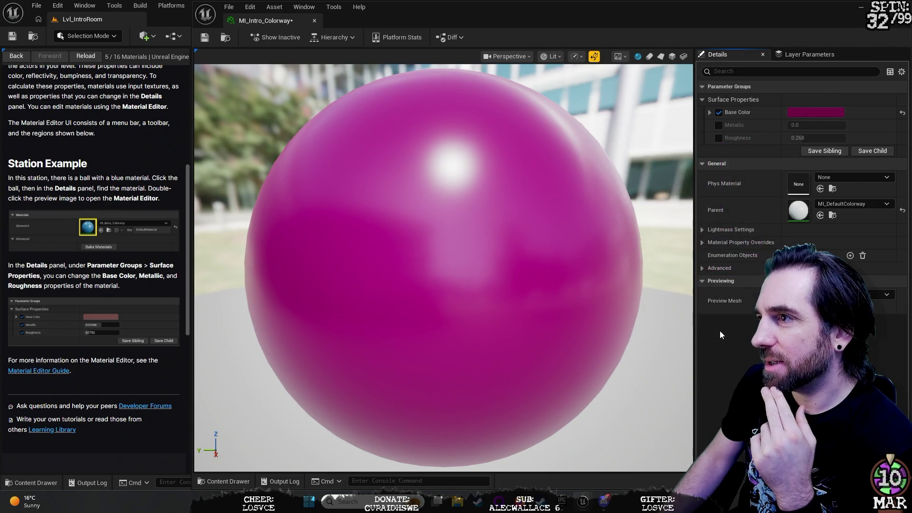
- Override Metallic, compare 0 against 1, leave it at 1.0, and enable the Roughness override
{"action": "left_click", "coordinate": [719, 125]}
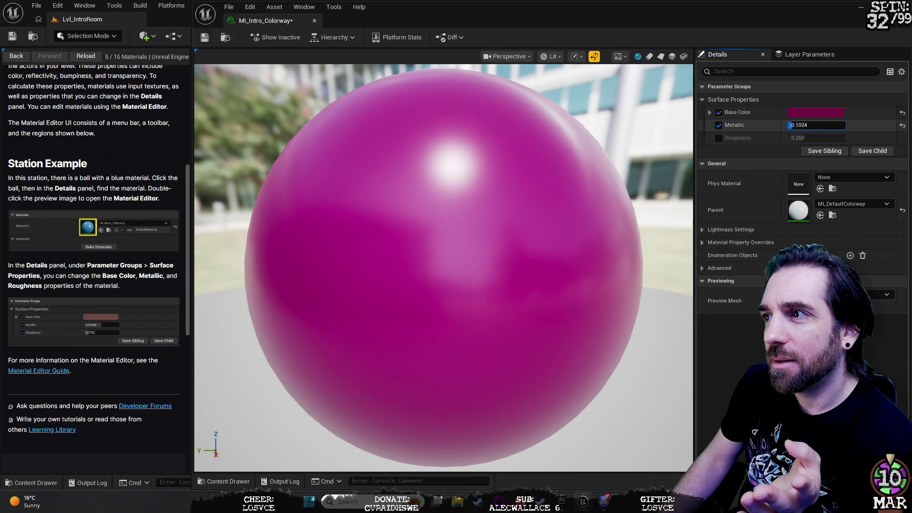
{"action": "left_click_drag", "start_coordinate": [814, 126], "coordinate": [864, 125]}
{"action": "type", "text": "0"}
{"action": "key", "text": "Return"}
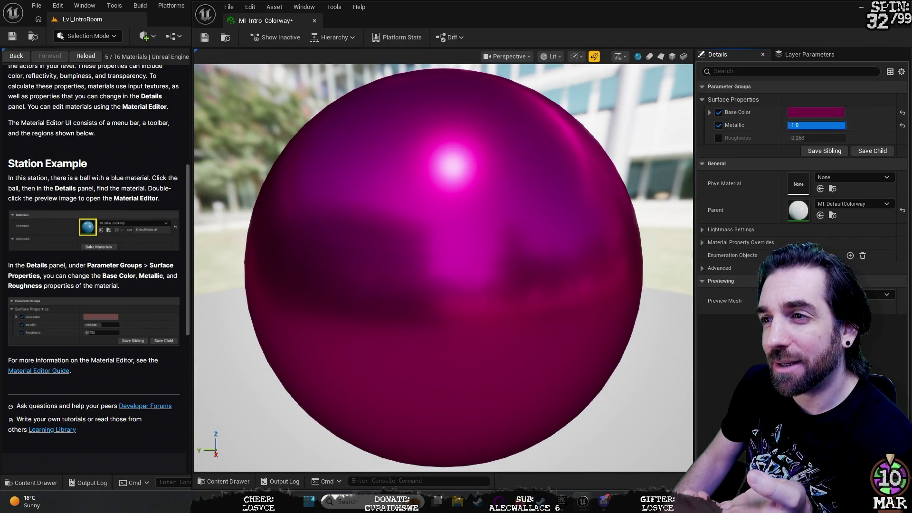
{"action": "type", "text": "1"}
{"action": "key", "text": "Return"}
{"action": "type", "text": "0"}
{"action": "key", "text": "Return"}
{"action": "type", "text": "1"}
{"action": "key", "text": "Return"}
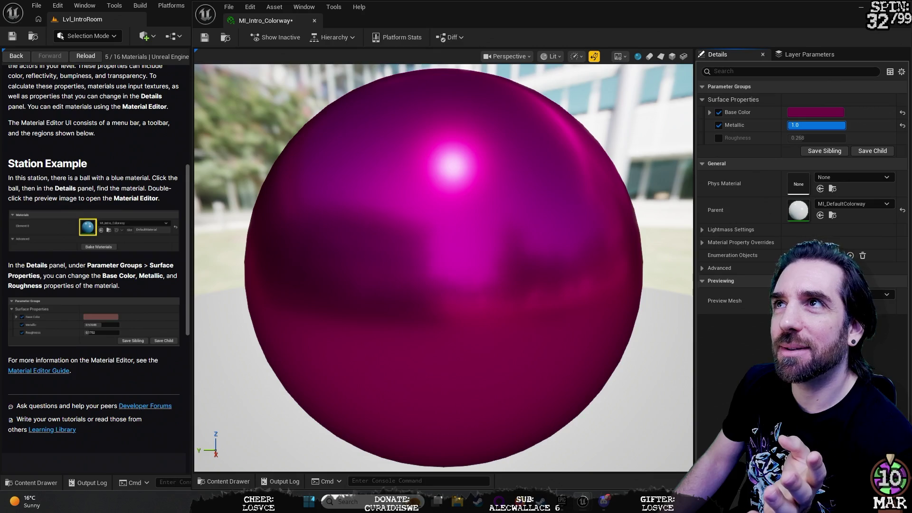
{"action": "key", "text": "Escape"}
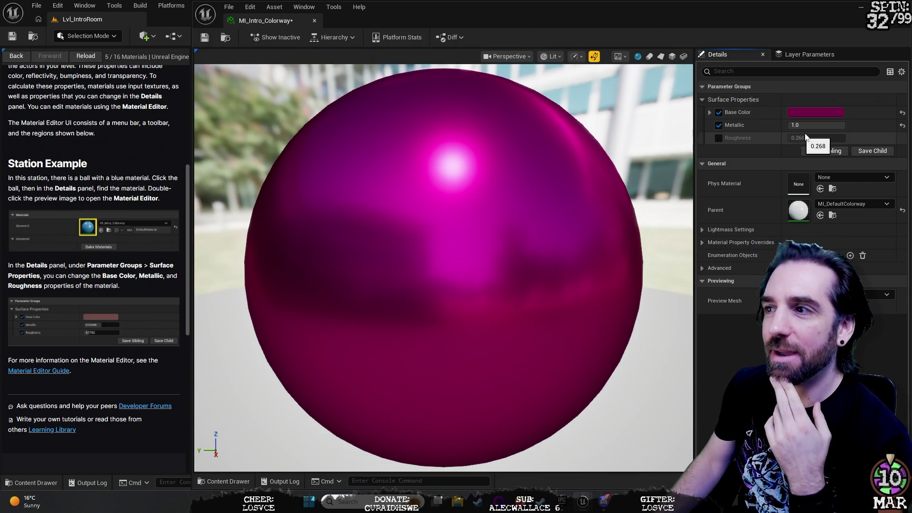
{"action": "left_click", "coordinate": [718, 139]}
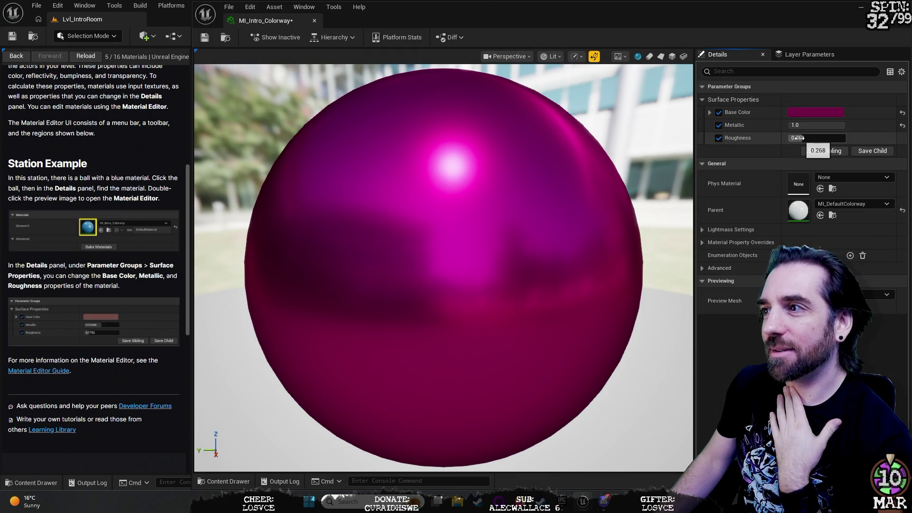
- Drag Roughness down to 0.0 so the magenta ball becomes mirror-like
{"action": "mouse_move", "coordinate": [798, 138]}
{"action": "left_mouse_down"}
{"action": "mouse_move", "coordinate": [845, 138]}
{"action": "mouse_move", "coordinate": [788, 138]}
{"action": "left_mouse_up"}
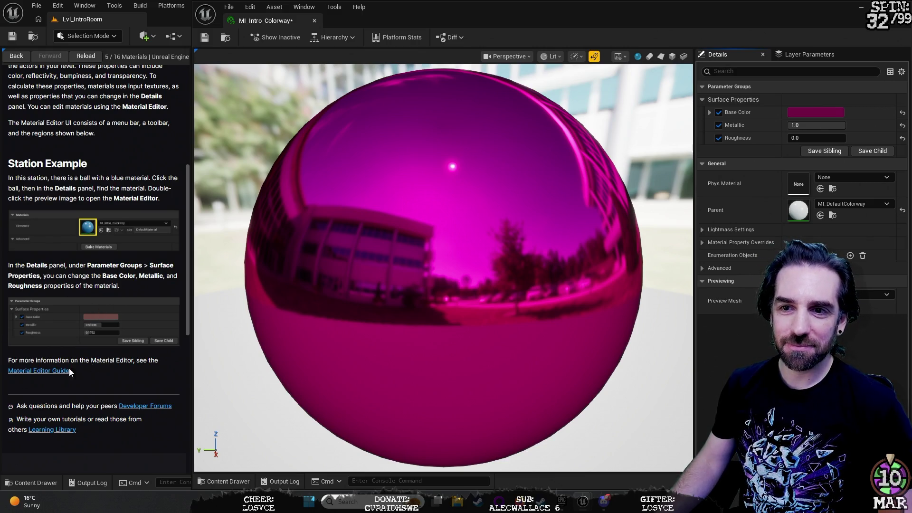
{"action": "scroll", "coordinate": [145, 315], "scroll_direction": "down", "scroll_amount": 2}
- Advance the tutorial guide to the 6/16 Particle Effects station and return to the level editor
{"action": "scroll", "coordinate": [145, 309], "scroll_direction": "down", "scroll_amount": 2}
{"action": "scroll", "coordinate": [144, 310], "scroll_direction": "up", "scroll_amount": 9}
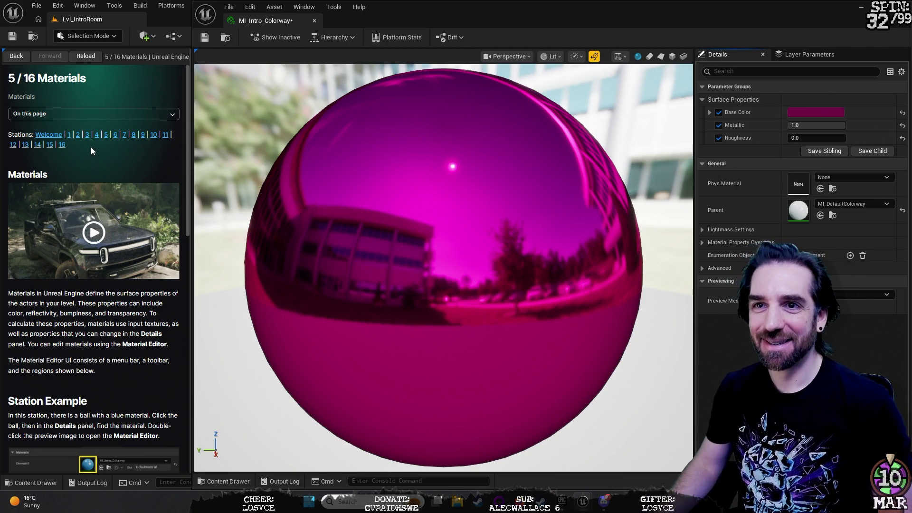
{"action": "left_click", "coordinate": [115, 135]}
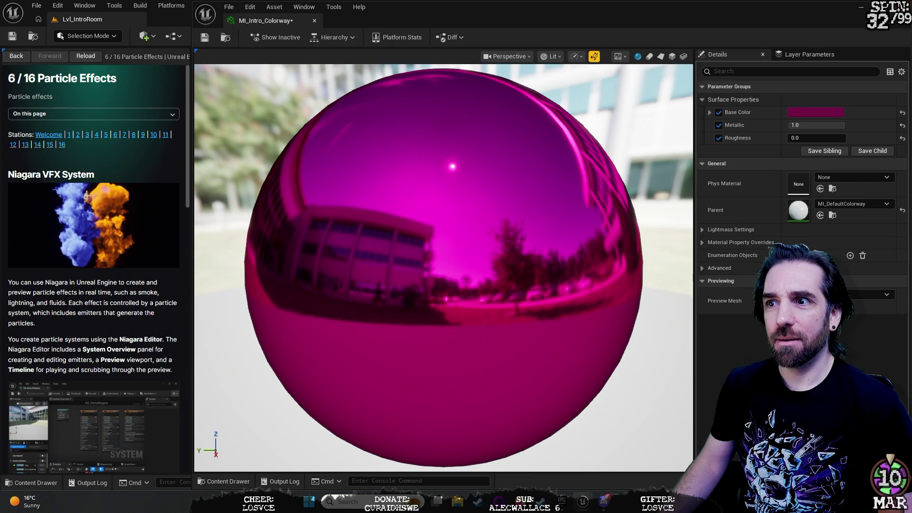
{"action": "key", "text": "alt+Tab"}
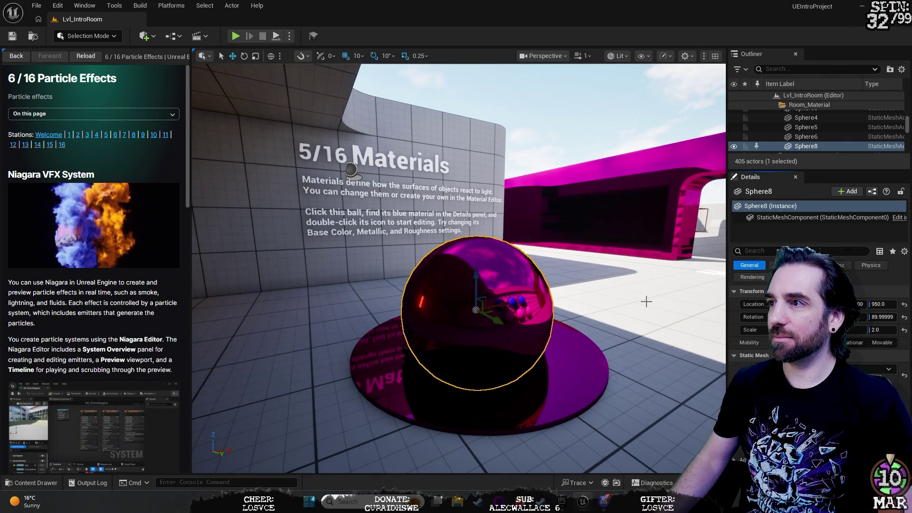
{"action": "mouse_move", "coordinate": [646, 301]}
{"action": "left_mouse_down"}
{"action": "mouse_move", "coordinate": [703, 297]}
{"action": "mouse_move", "coordinate": [701, 237]}
{"action": "mouse_move", "coordinate": [618, 240]}
{"action": "left_mouse_up"}
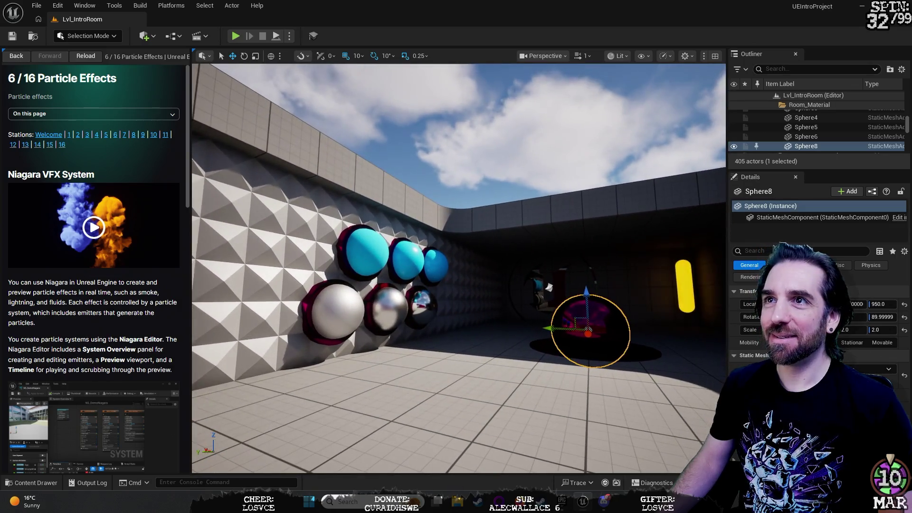
{"action": "key", "text": "f"}
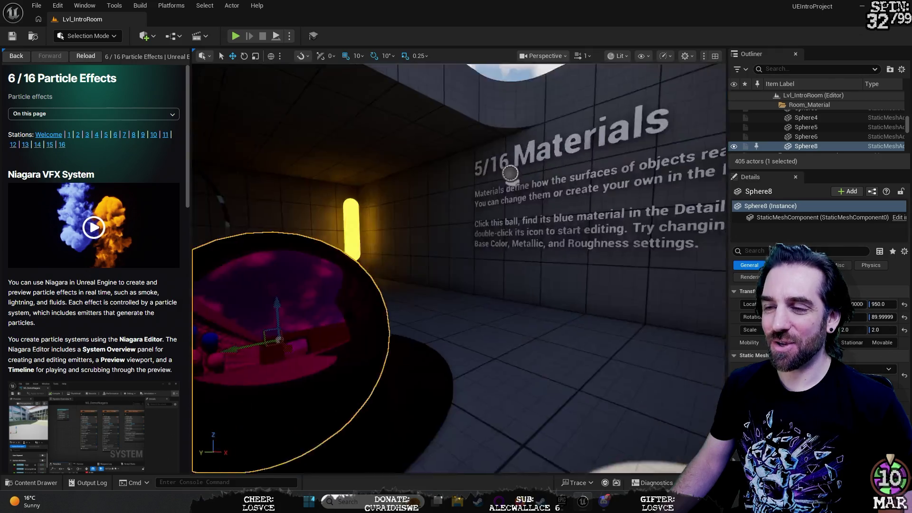
{"action": "left_click_drag", "start_coordinate": [486, 246], "coordinate": [487, 246]}
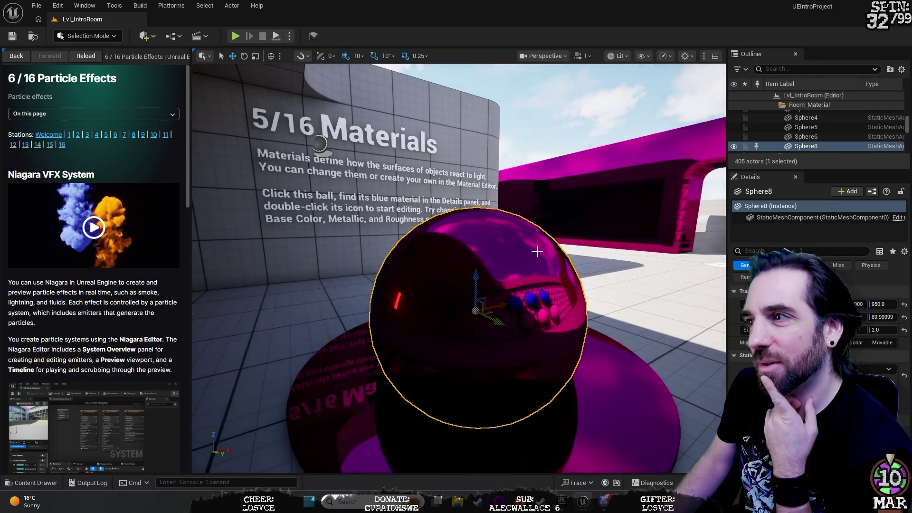
{"action": "scroll", "coordinate": [812, 137], "scroll_direction": "up", "scroll_amount": 5}
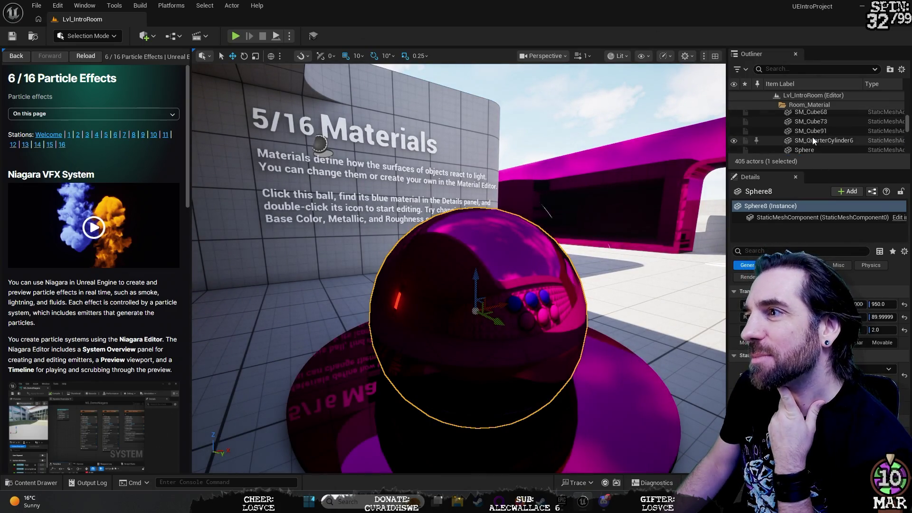
- Open the Room_Material folder, inspect BP_SpawnPoint5, and select the station ball Sphere8
{"action": "scroll", "coordinate": [812, 137], "scroll_direction": "up", "scroll_amount": 5}
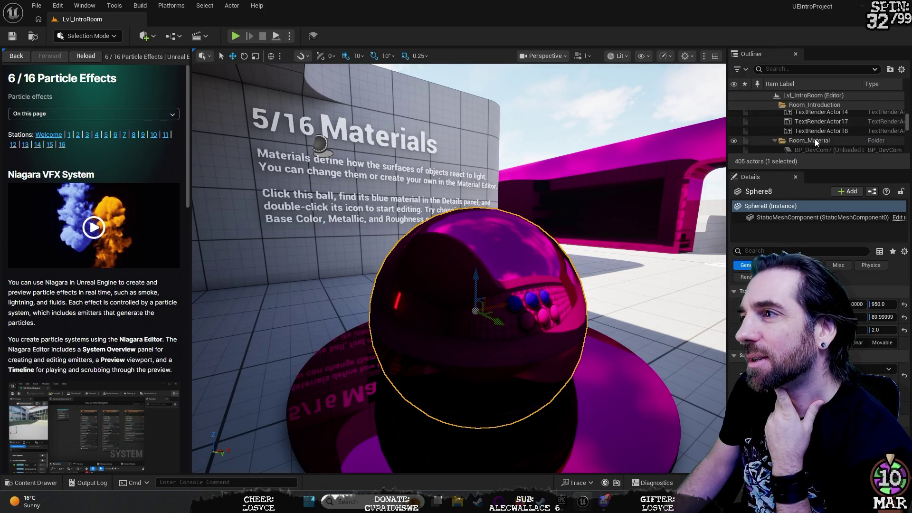
{"action": "left_click", "coordinate": [828, 125]}
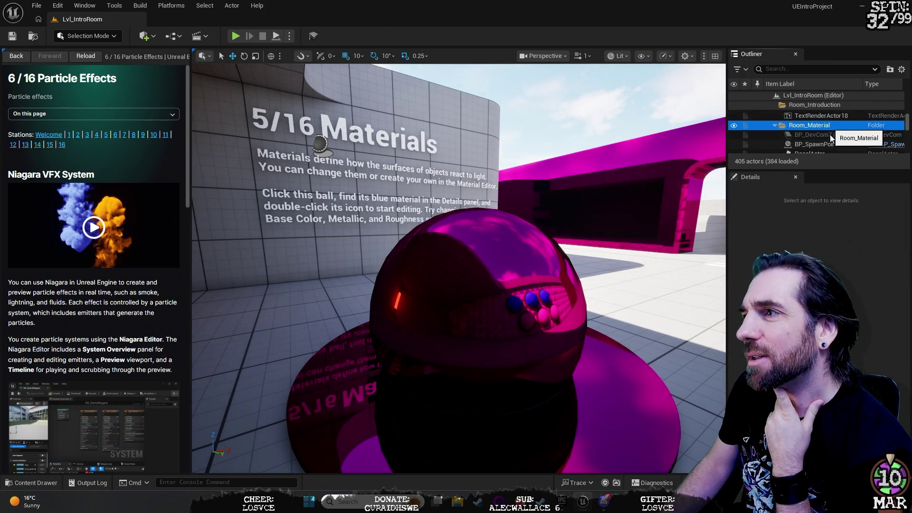
{"action": "left_click", "coordinate": [824, 144]}
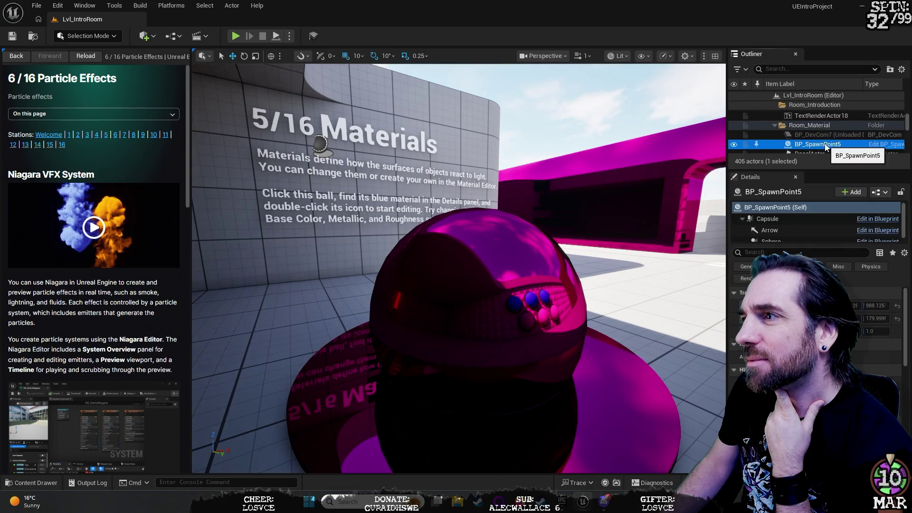
{"action": "scroll", "coordinate": [825, 146], "scroll_direction": "down", "scroll_amount": 5}
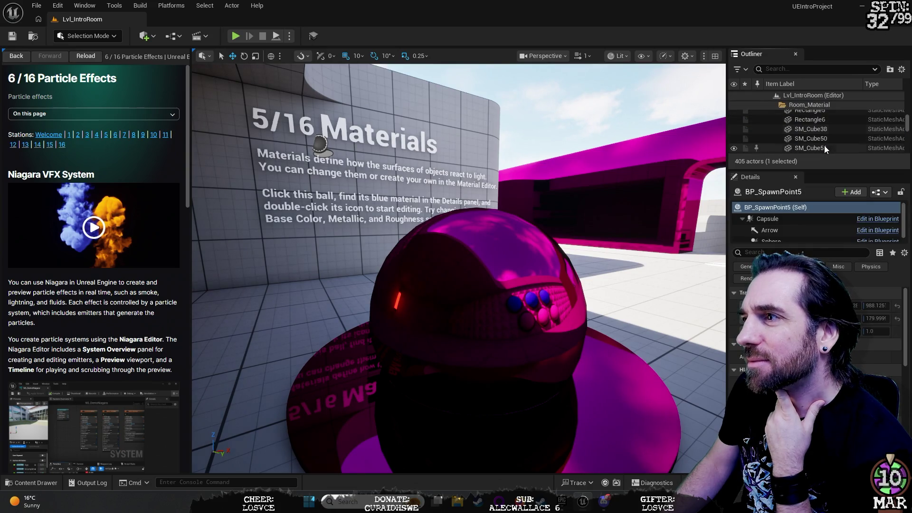
{"action": "scroll", "coordinate": [825, 153], "scroll_direction": "down", "scroll_amount": 3}
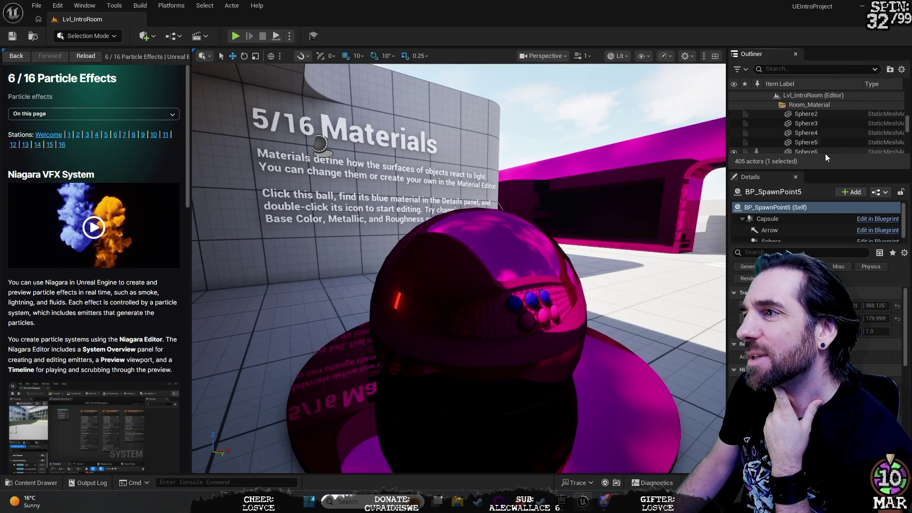
{"action": "left_click", "coordinate": [502, 277]}
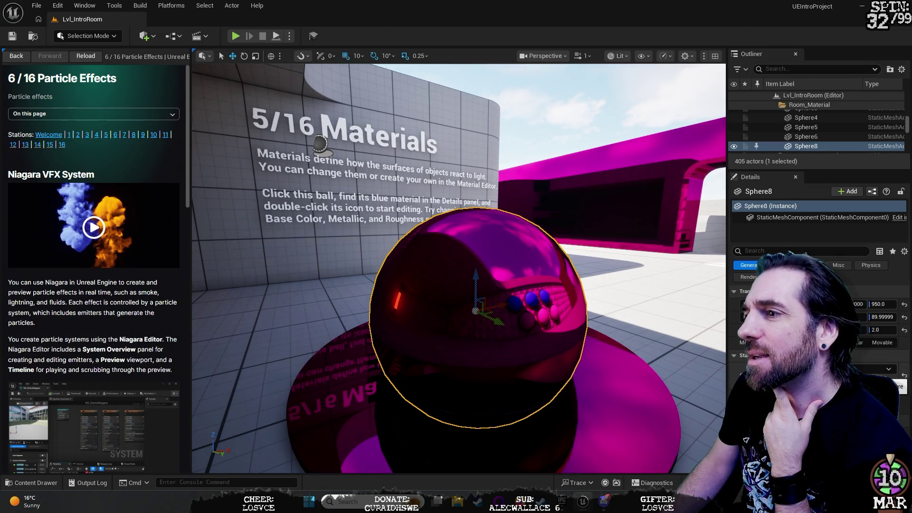
- Compare Sphere5 and Sphere4 against Sphere8, then select the pedestal SM_Cylinder10
{"action": "left_click", "coordinate": [807, 128]}
{"action": "left_click", "coordinate": [807, 118]}
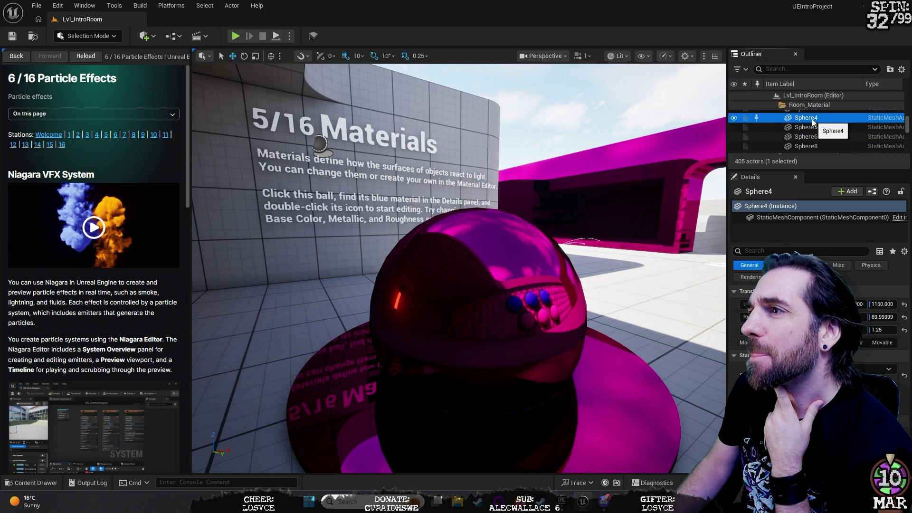
{"action": "left_click", "coordinate": [803, 136]}
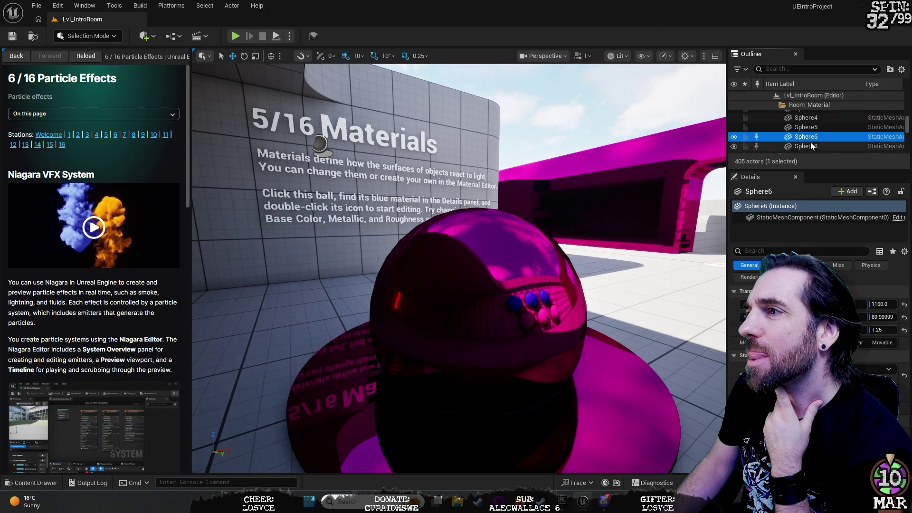
{"action": "left_click", "coordinate": [810, 146]}
{"action": "left_click", "coordinate": [811, 128]}
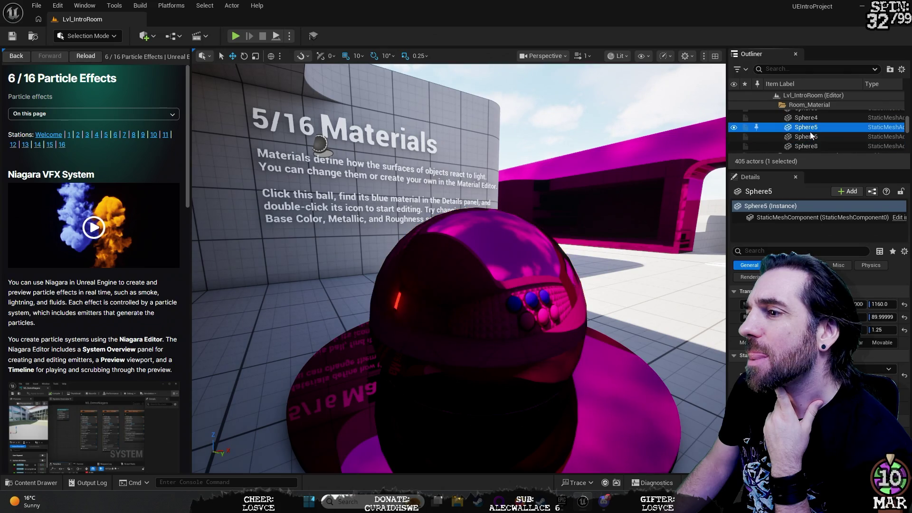
{"action": "left_click", "coordinate": [814, 118]}
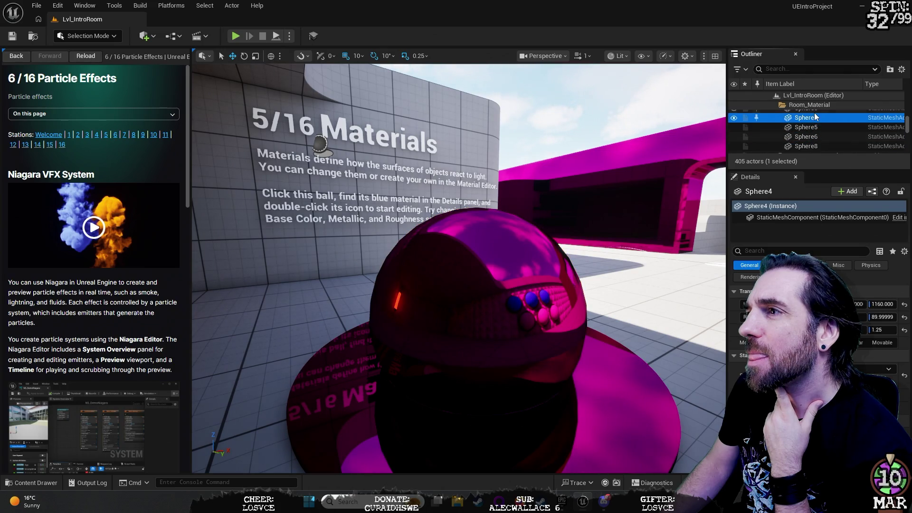
{"action": "left_click", "coordinate": [818, 147]}
{"action": "left_click", "coordinate": [578, 412]}
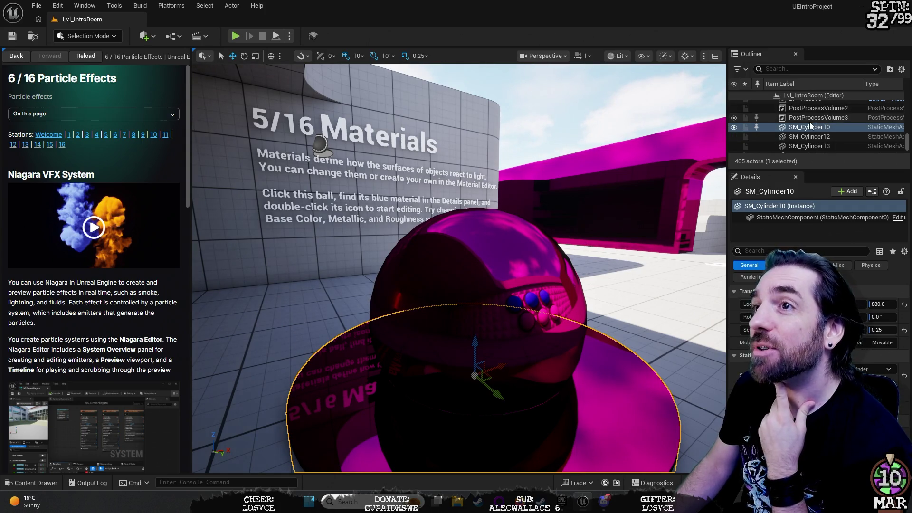
- Clear the selection, then select and frame SM_QuarterCylinder66 in the viewport
{"action": "scroll", "coordinate": [839, 130], "scroll_direction": "up", "scroll_amount": 5}
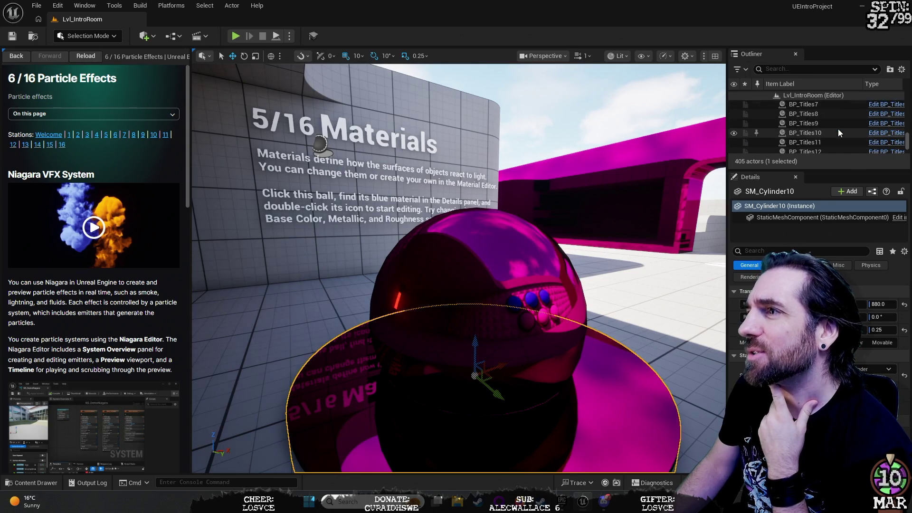
{"action": "scroll", "coordinate": [841, 135], "scroll_direction": "up", "scroll_amount": 5}
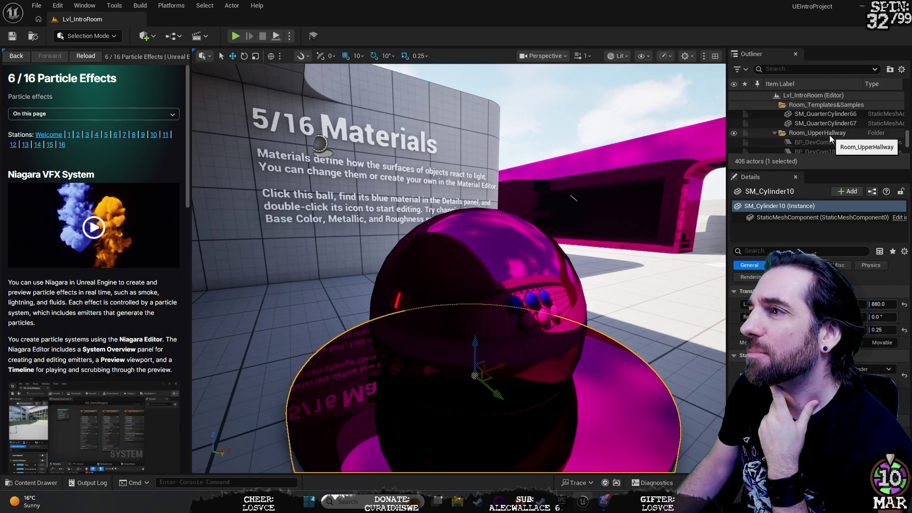
{"action": "left_click", "coordinate": [829, 135]}
{"action": "scroll", "coordinate": [828, 147], "scroll_direction": "down", "scroll_amount": 3}
{"action": "scroll", "coordinate": [828, 146], "scroll_direction": "up", "scroll_amount": 2}
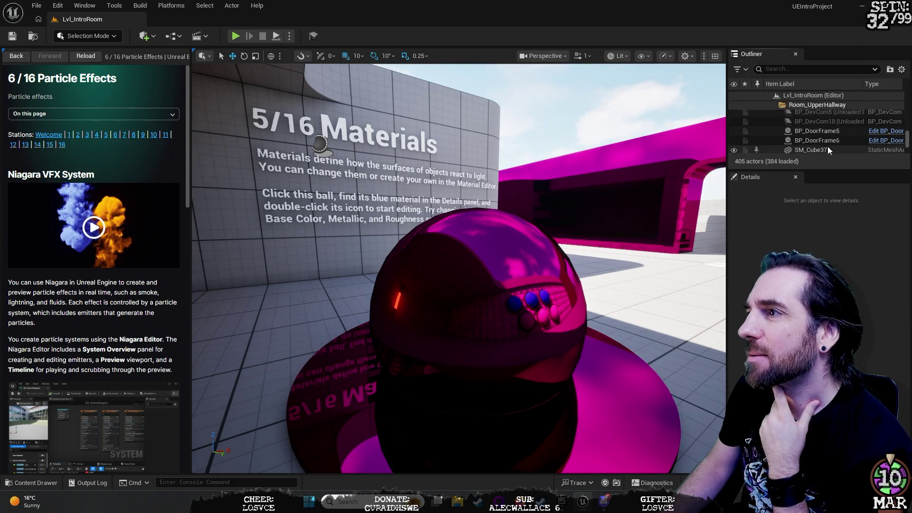
{"action": "left_click", "coordinate": [833, 130]}
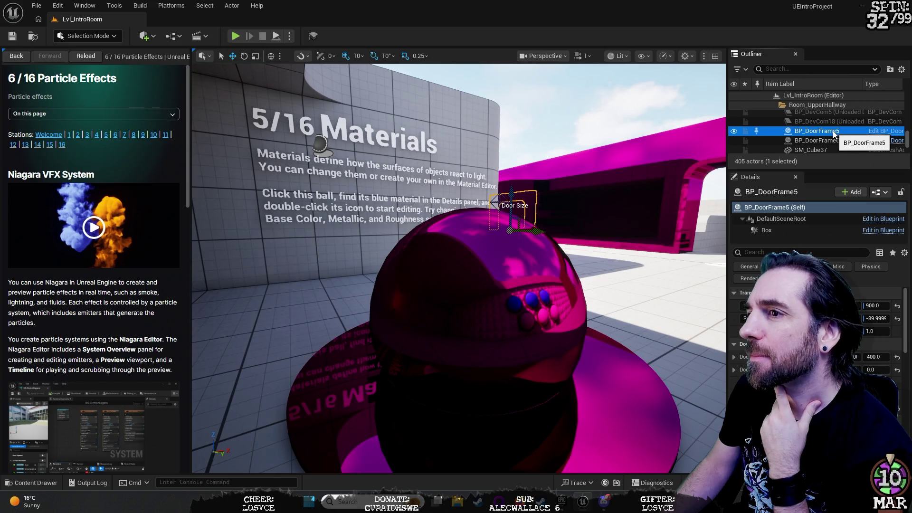
{"action": "scroll", "coordinate": [833, 133], "scroll_direction": "down", "scroll_amount": 3}
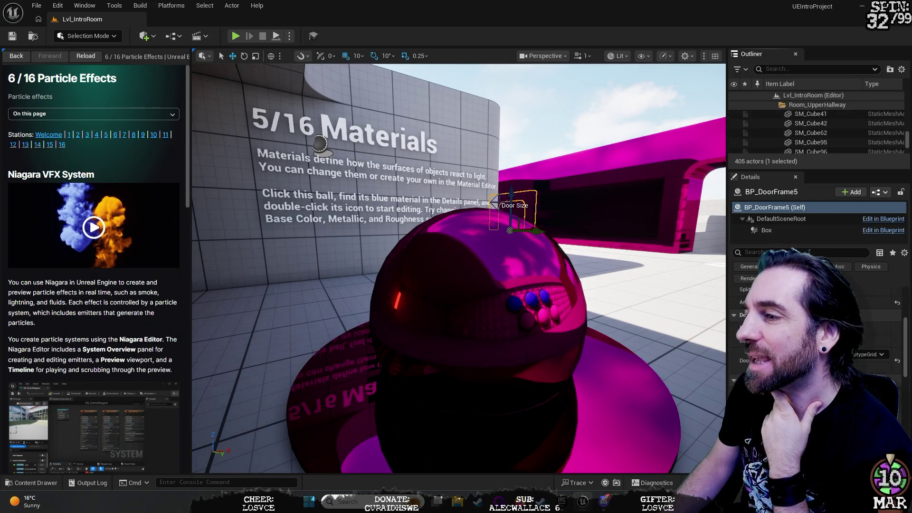
{"action": "scroll", "coordinate": [837, 133], "scroll_direction": "up", "scroll_amount": 3}
{"action": "scroll", "coordinate": [838, 137], "scroll_direction": "up", "scroll_amount": 3}
{"action": "left_click", "coordinate": [830, 133]}
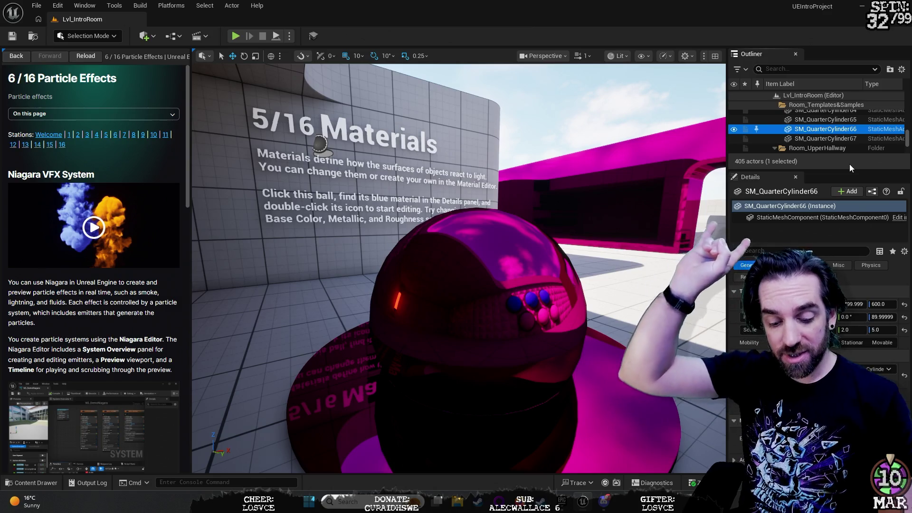
{"action": "key", "text": "f"}
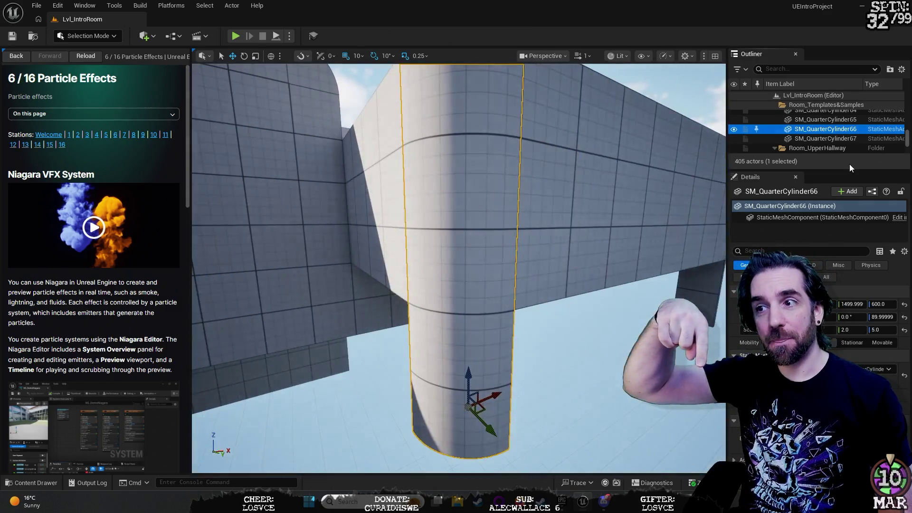
- Frame BP_DoorFrame5, BP_DoorFrame6 and SM_Cube37 one after another in the viewport
{"action": "scroll", "coordinate": [862, 139], "scroll_direction": "down", "scroll_amount": 1}
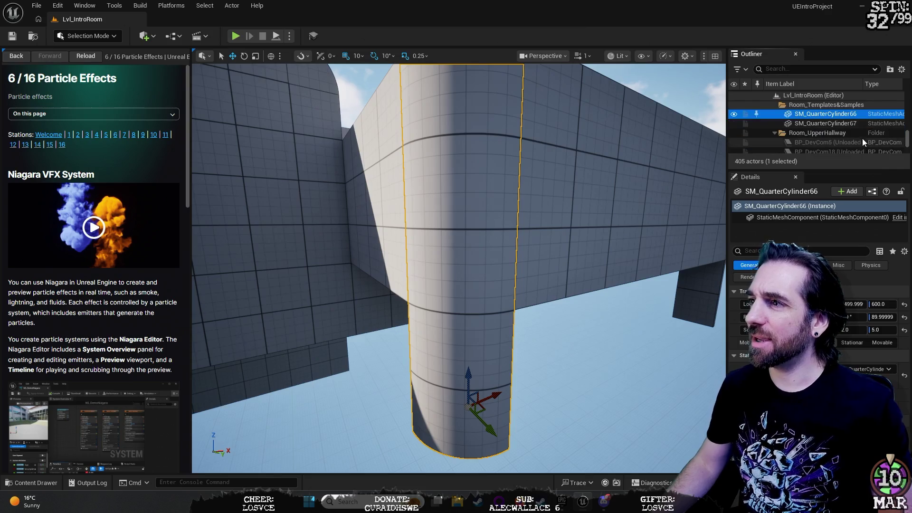
{"action": "scroll", "coordinate": [839, 143], "scroll_direction": "down", "scroll_amount": 2}
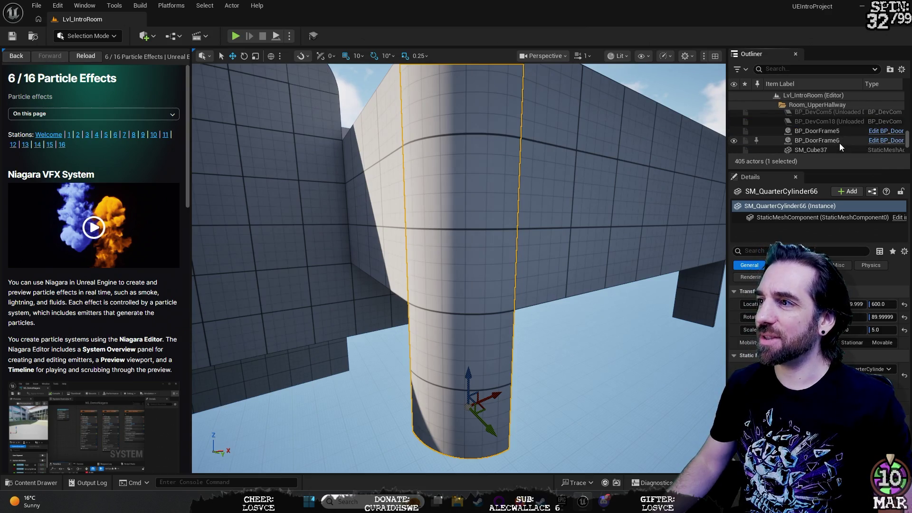
{"action": "left_click", "coordinate": [817, 131]}
{"action": "key", "text": "f"}
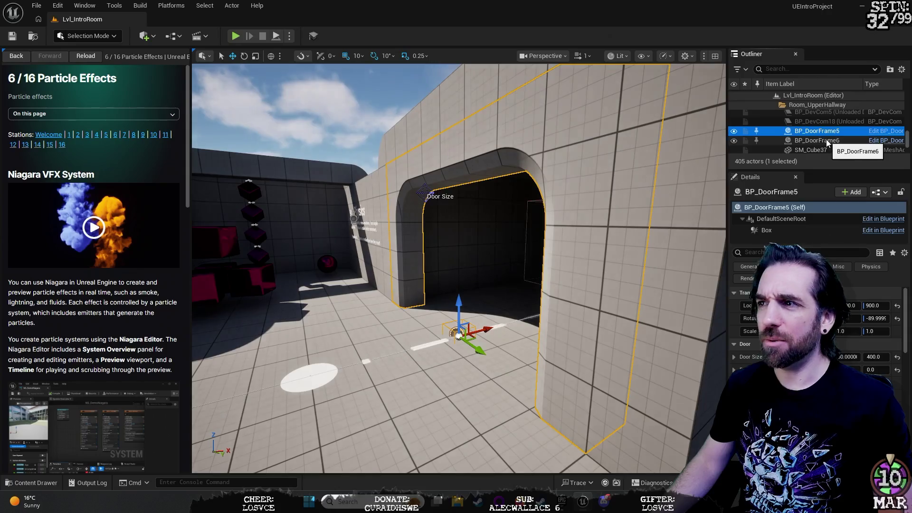
{"action": "left_click", "coordinate": [825, 141]}
{"action": "key", "text": "f"}
{"action": "left_click", "coordinate": [831, 150]}
{"action": "key", "text": "f"}
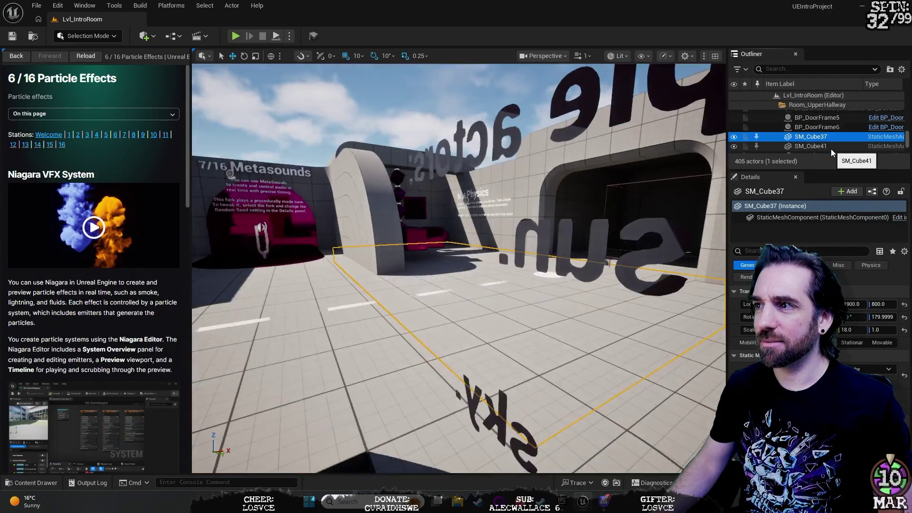
- Frame SM_Cube42 and then the grey hallway wall SM_Cube95
{"action": "scroll", "coordinate": [831, 150], "scroll_direction": "down", "scroll_amount": 1}
{"action": "left_click", "coordinate": [828, 139]}
{"action": "key", "text": "f"}
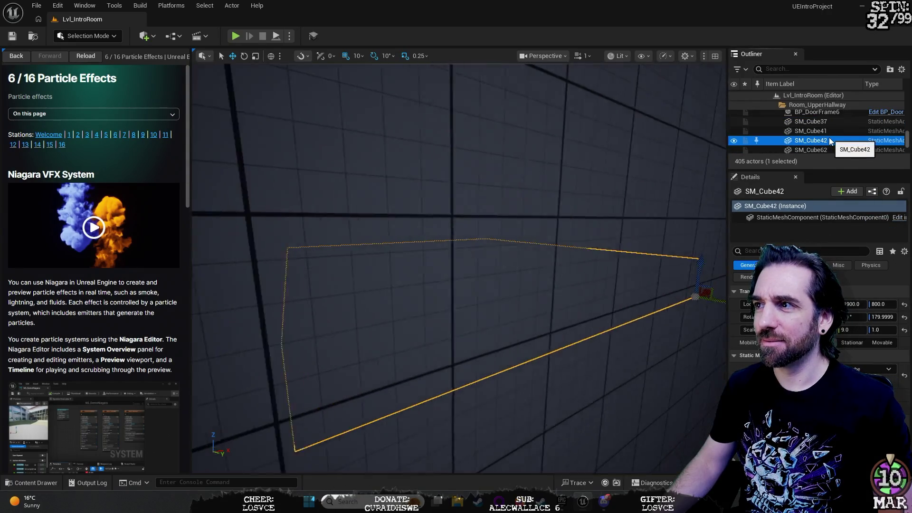
{"action": "scroll", "coordinate": [830, 148], "scroll_direction": "down", "scroll_amount": 1}
{"action": "left_click", "coordinate": [831, 149]}
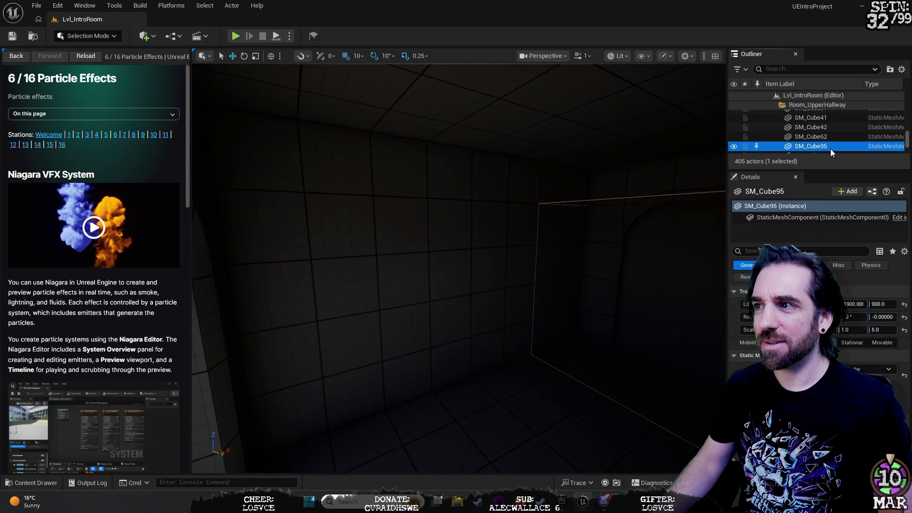
{"action": "key", "text": "f"}
{"action": "scroll", "coordinate": [830, 149], "scroll_direction": "down", "scroll_amount": 10}
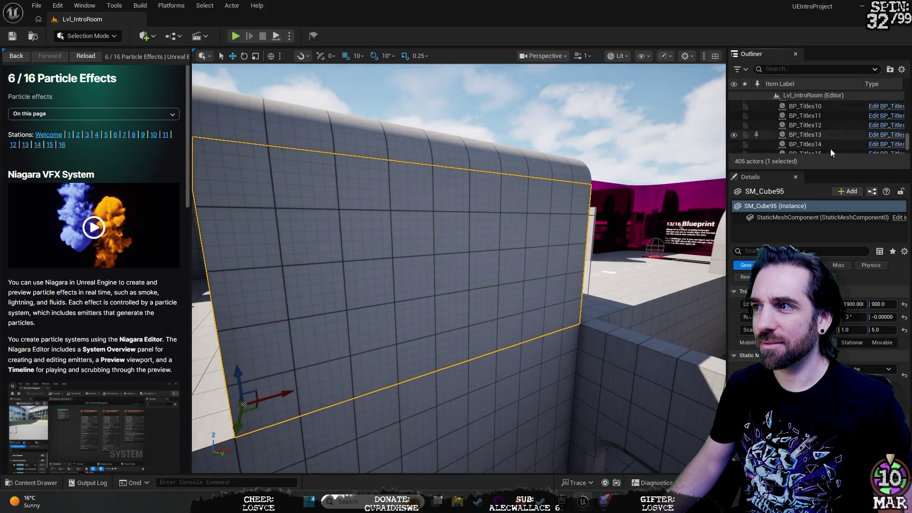
{"action": "scroll", "coordinate": [830, 150], "scroll_direction": "down", "scroll_amount": 10}
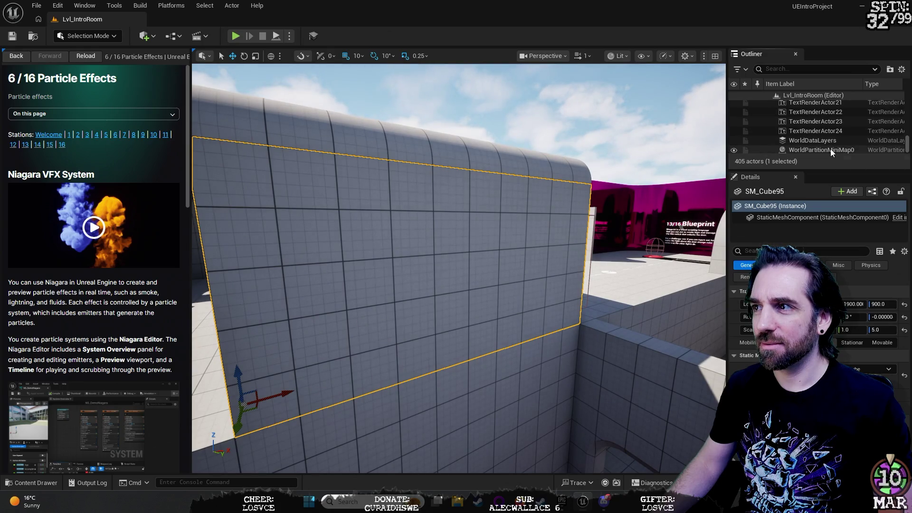
{"action": "scroll", "coordinate": [830, 149], "scroll_direction": "up", "scroll_amount": 15}
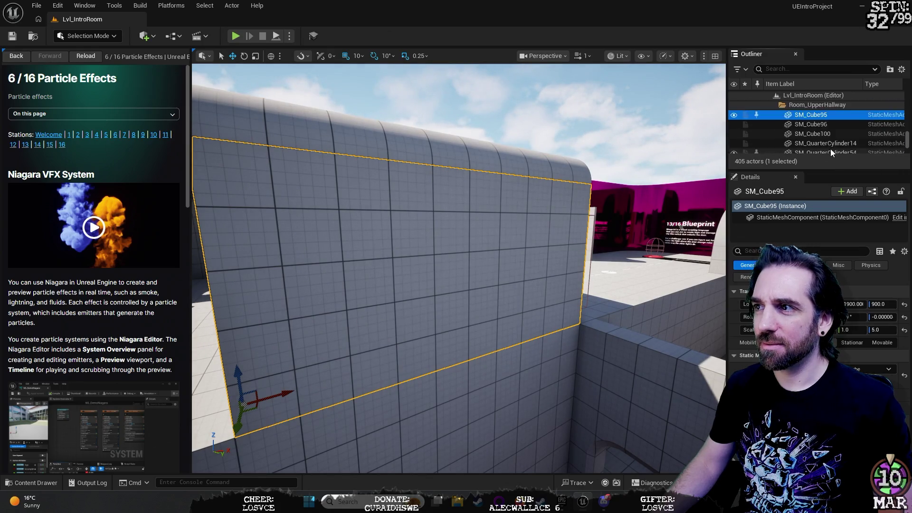
{"action": "scroll", "coordinate": [830, 149], "scroll_direction": "up", "scroll_amount": 5}
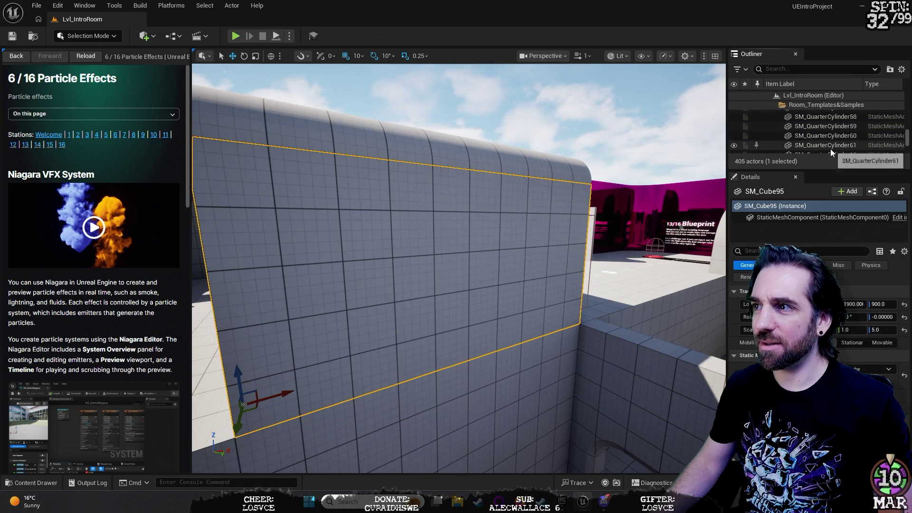
{"action": "scroll", "coordinate": [831, 151], "scroll_direction": "up", "scroll_amount": 3}
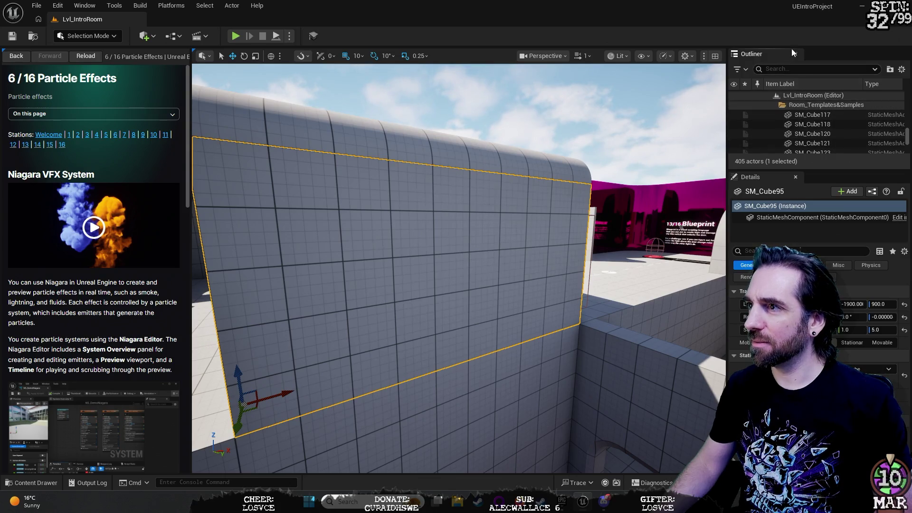
- Filter the Outliner for 'sph' and fly the view to Sphere8, Sphere6 and Sphere5
{"action": "type", "text": "sph"}
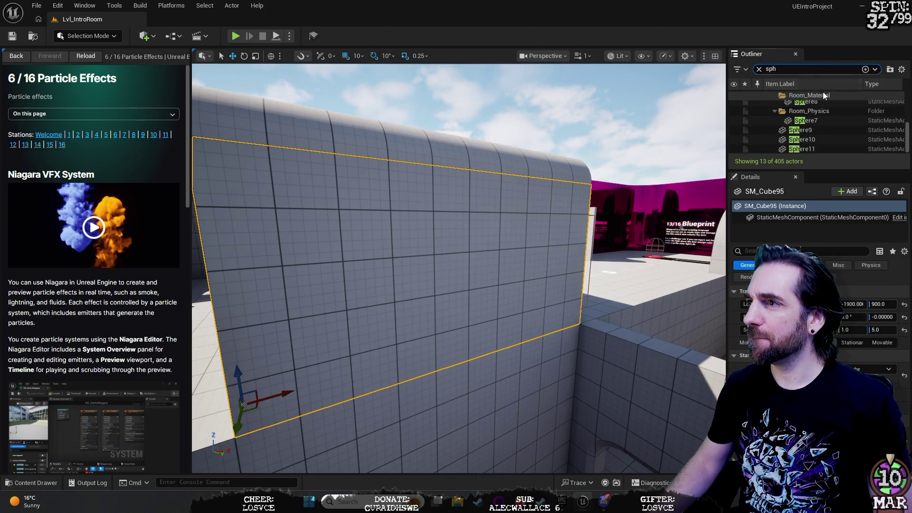
{"action": "scroll", "coordinate": [822, 114], "scroll_direction": "up", "scroll_amount": 1}
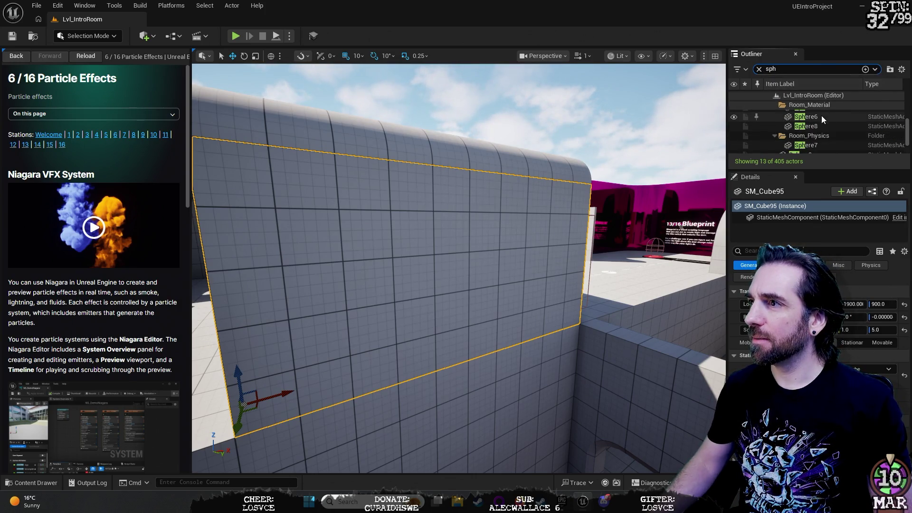
{"action": "left_click", "coordinate": [823, 124]}
{"action": "double_click", "coordinate": [832, 121]}
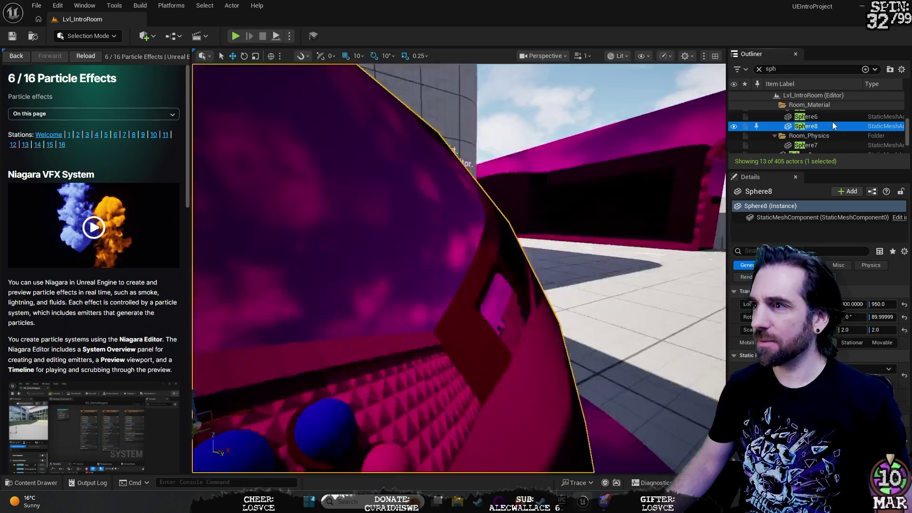
{"action": "double_click", "coordinate": [827, 117]}
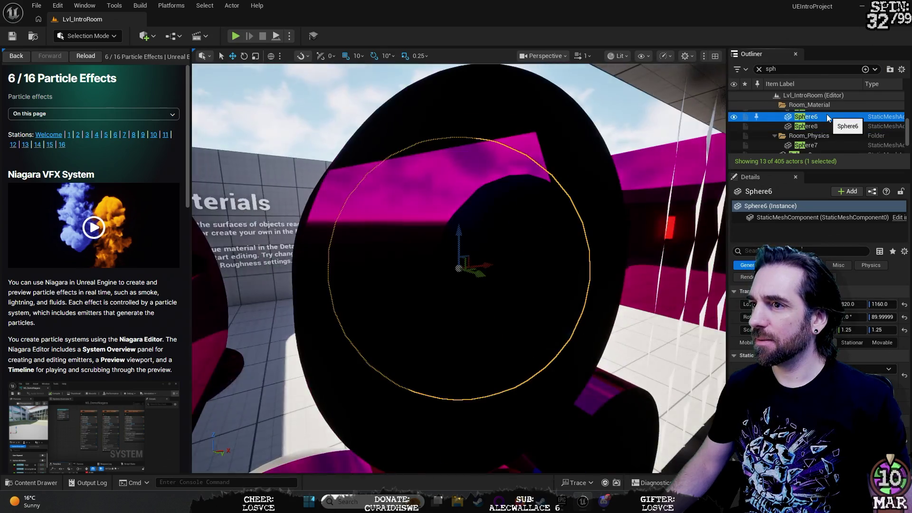
{"action": "double_click", "coordinate": [825, 121]}
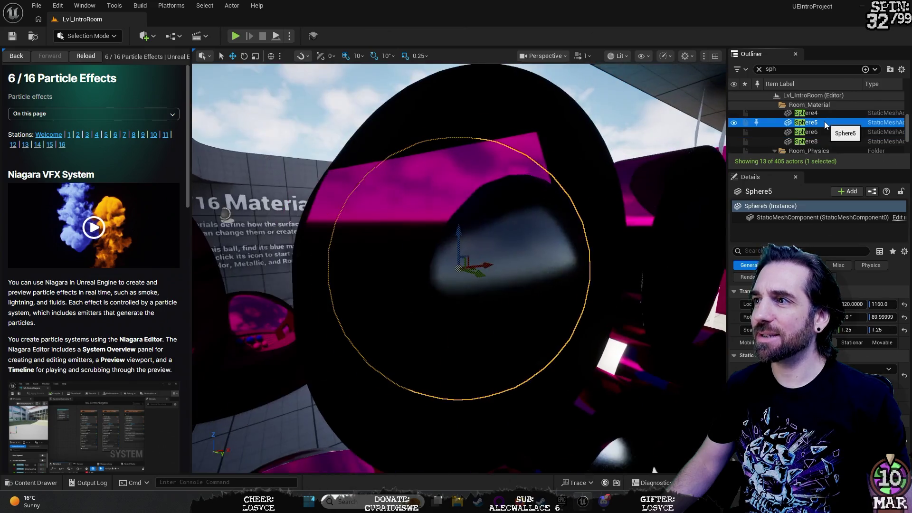
{"action": "left_click_drag", "start_coordinate": [593, 131], "coordinate": [565, 180]}
- Fly to Sphere5, Sphere4 and Sphere3, select the white sphere's rim, and clear the filter
{"action": "double_click", "coordinate": [811, 123]}
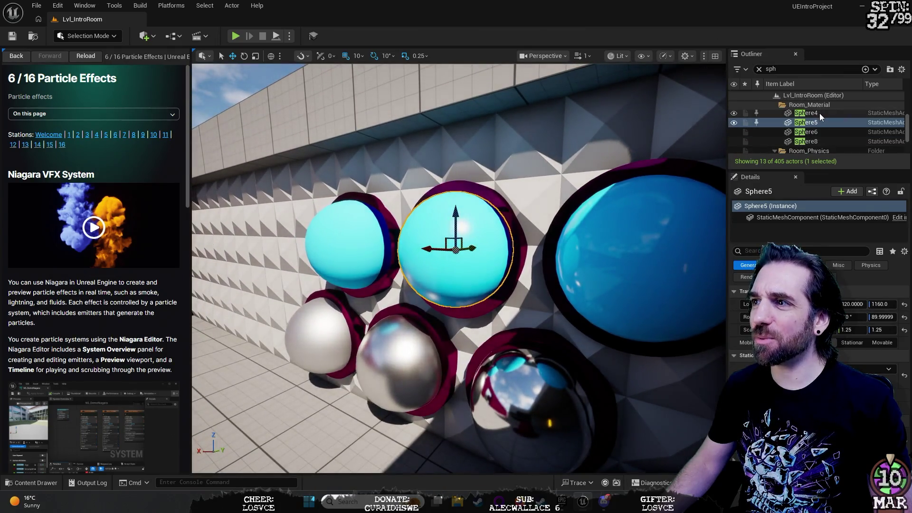
{"action": "double_click", "coordinate": [819, 113]}
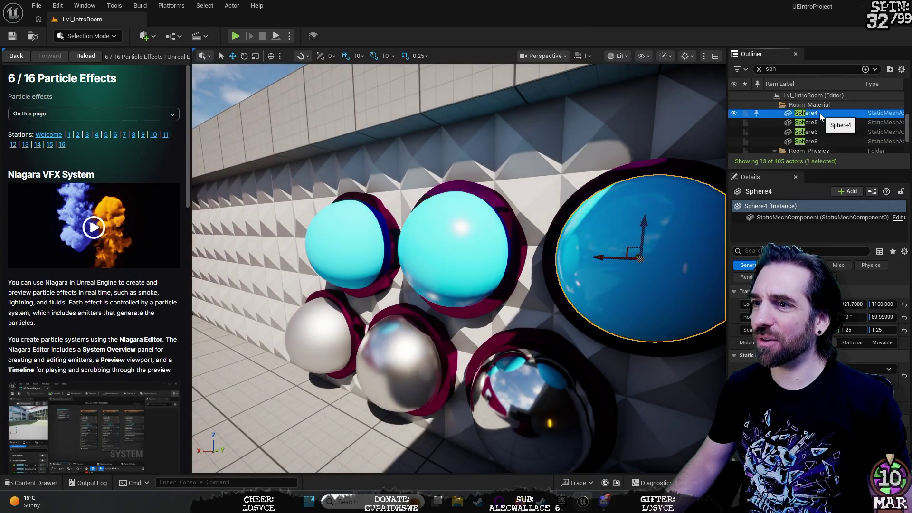
{"action": "scroll", "coordinate": [819, 113], "scroll_direction": "up", "scroll_amount": 1}
{"action": "scroll", "coordinate": [820, 119], "scroll_direction": "up", "scroll_amount": 1}
{"action": "double_click", "coordinate": [817, 132]}
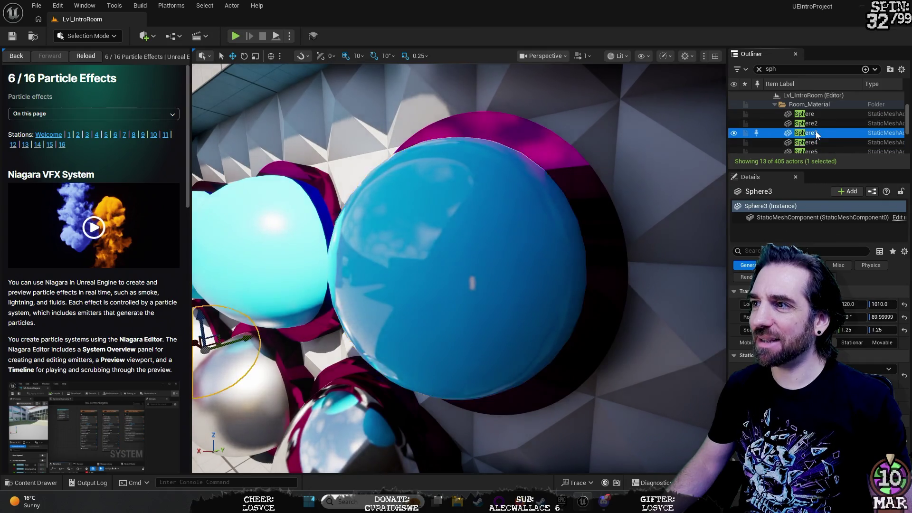
{"action": "scroll", "coordinate": [817, 128], "scroll_direction": "down", "scroll_amount": 1}
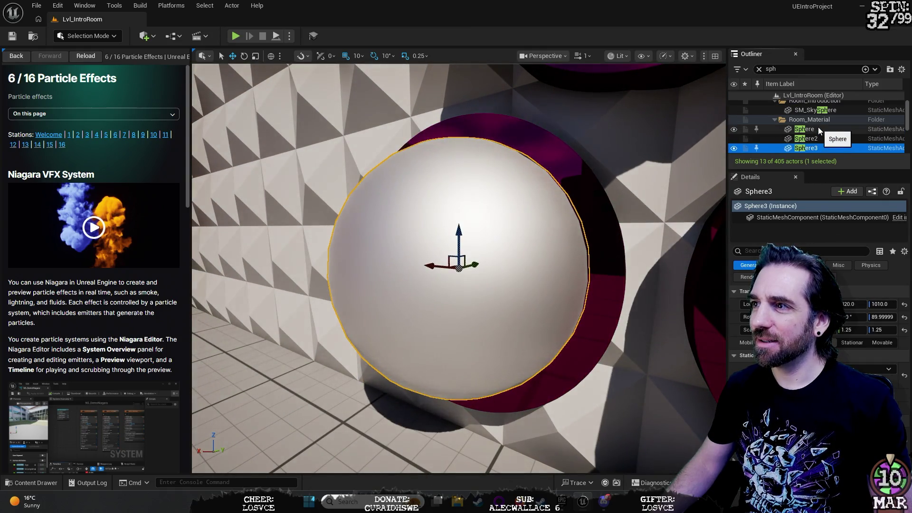
{"action": "scroll", "coordinate": [817, 127], "scroll_direction": "down", "scroll_amount": 1}
{"action": "scroll", "coordinate": [816, 127], "scroll_direction": "down", "scroll_amount": 2}
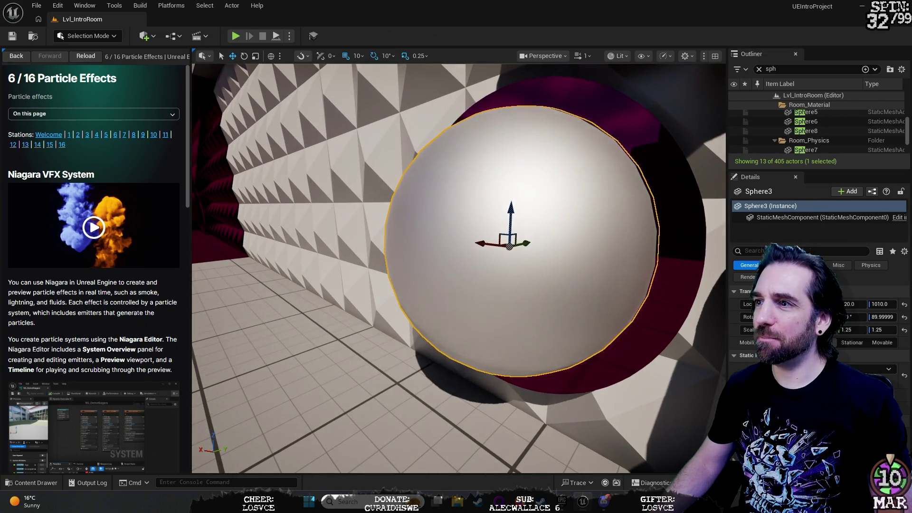
{"action": "left_click", "coordinate": [642, 150]}
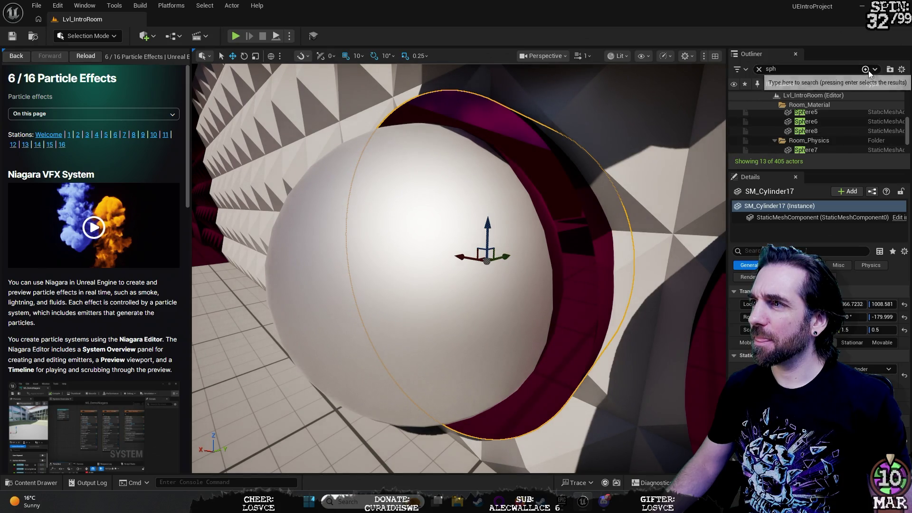
{"action": "left_click", "coordinate": [844, 69]}
{"action": "key", "text": "Escape"}
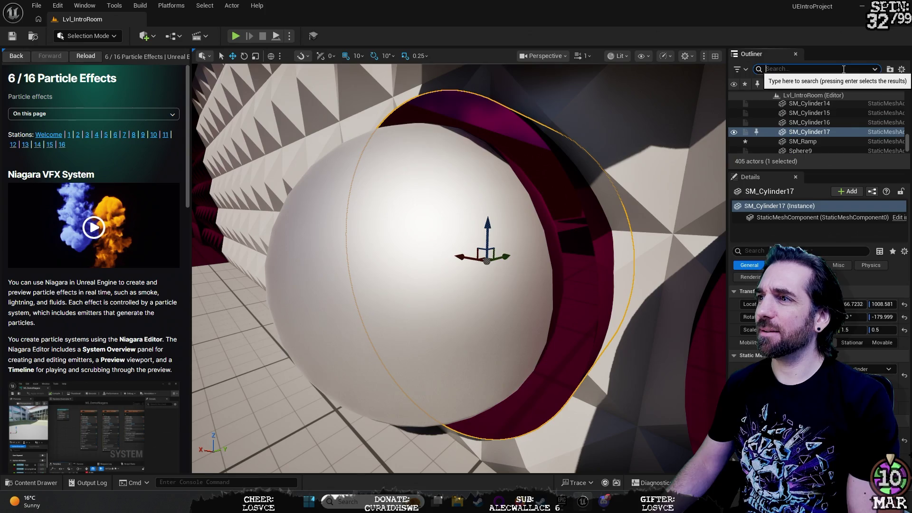
- Fly from SM_Ramp back to the Materials station and select the pink ball, Sphere8
{"action": "double_click", "coordinate": [825, 139]}
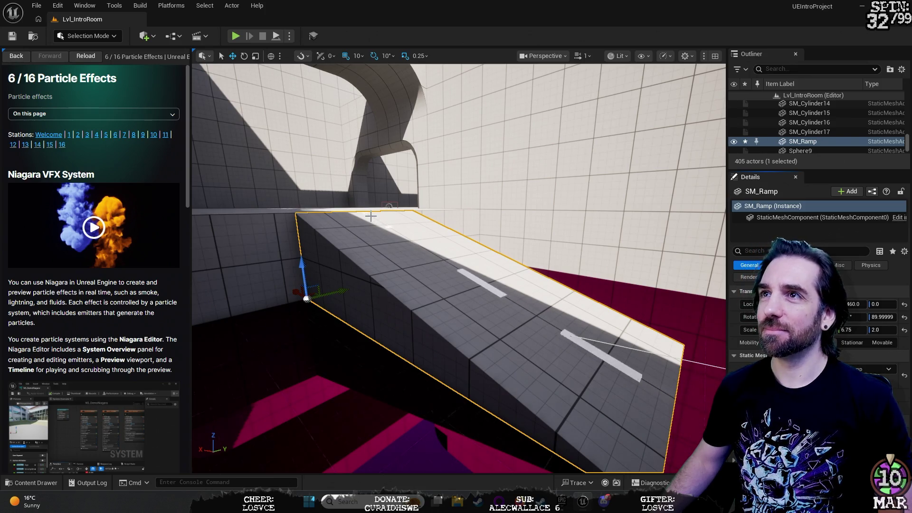
{"action": "mouse_move", "coordinate": [531, 209]}
{"action": "left_mouse_down"}
{"action": "mouse_move", "coordinate": [523, 214]}
{"action": "mouse_move", "coordinate": [513, 190]}
{"action": "mouse_move", "coordinate": [509, 209]}
{"action": "left_mouse_up"}
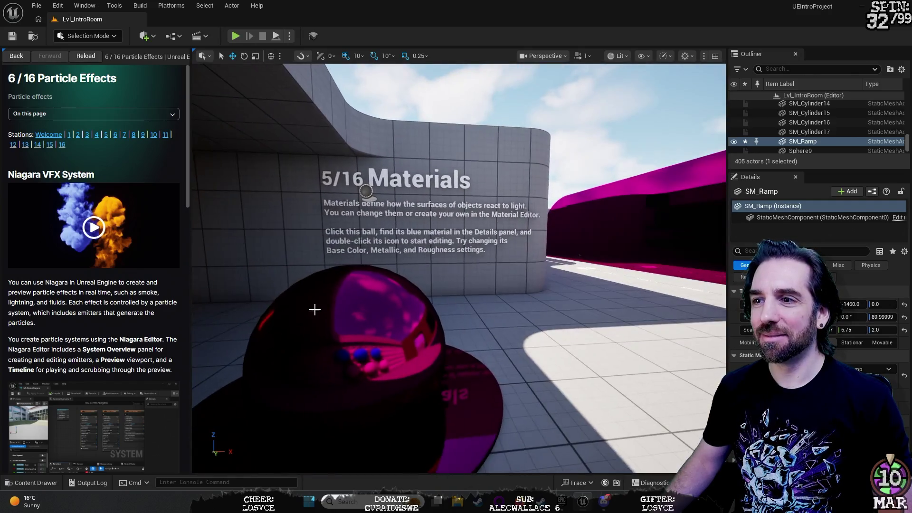
{"action": "left_click", "coordinate": [323, 322]}
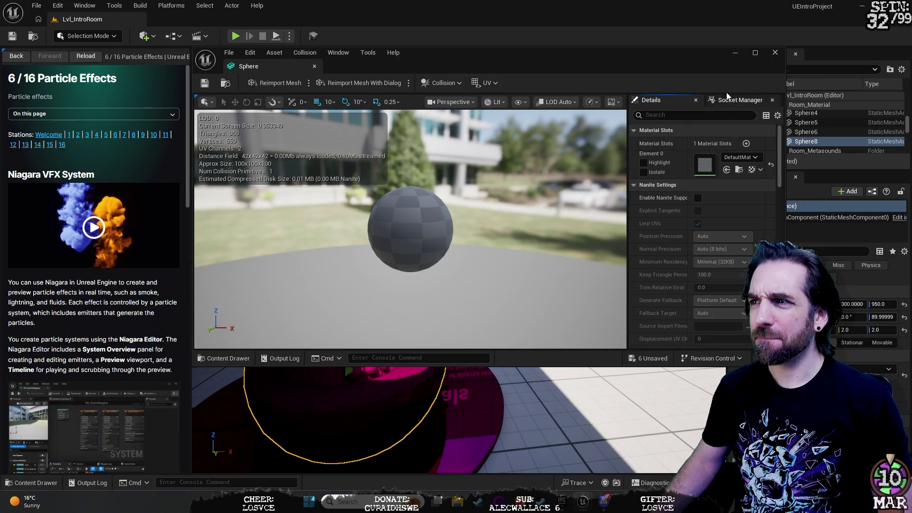
- Move and maximize the Sphere mesh editor, then close it with Ctrl+W
{"action": "left_click_drag", "start_coordinate": [375, 66], "coordinate": [372, 19]}
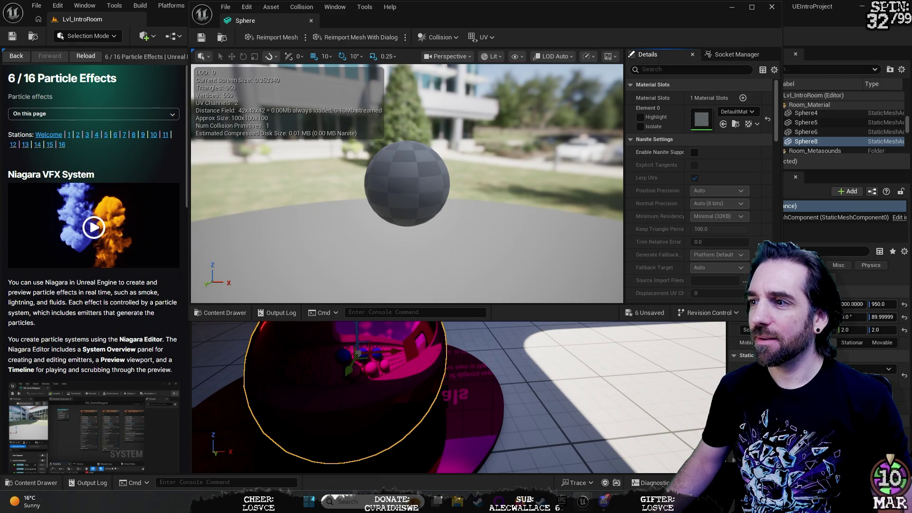
{"action": "double_click", "coordinate": [372, 20]}
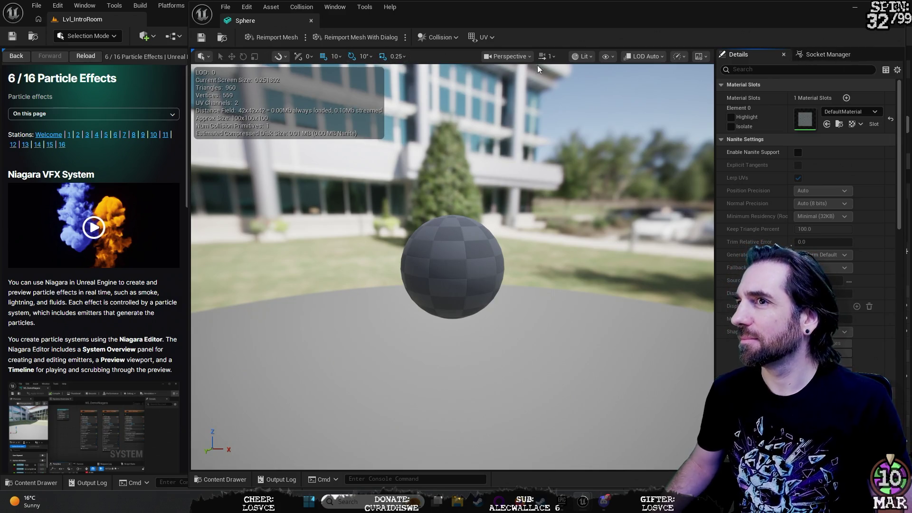
{"action": "key", "text": "ctrl+w"}
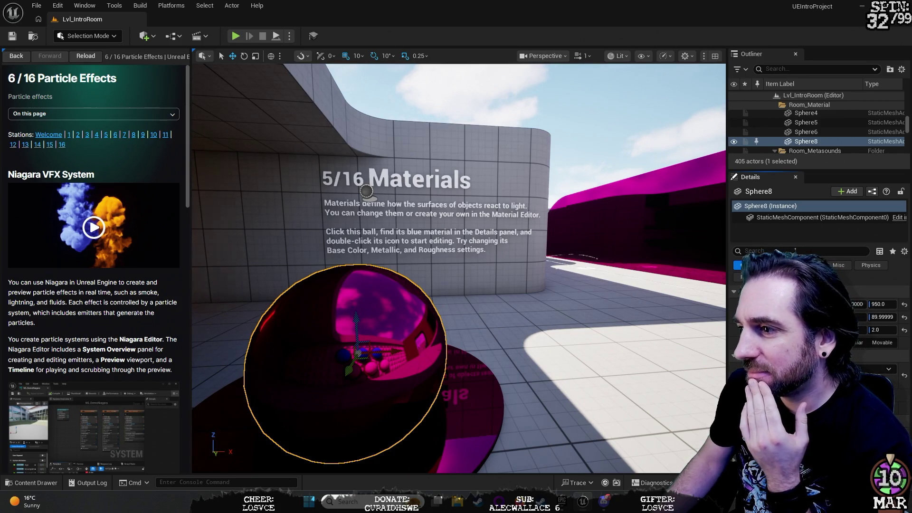
- Scroll the Details panel to find the ball's MI_Intro_Colorway material slot
{"action": "scroll", "coordinate": [874, 323], "scroll_direction": "down", "scroll_amount": 1}
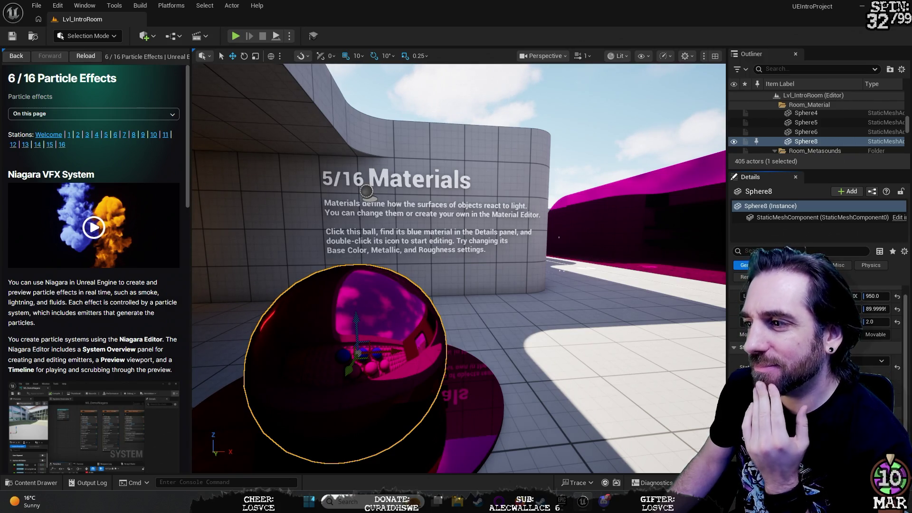
{"action": "scroll", "coordinate": [874, 323], "scroll_direction": "up", "scroll_amount": 1}
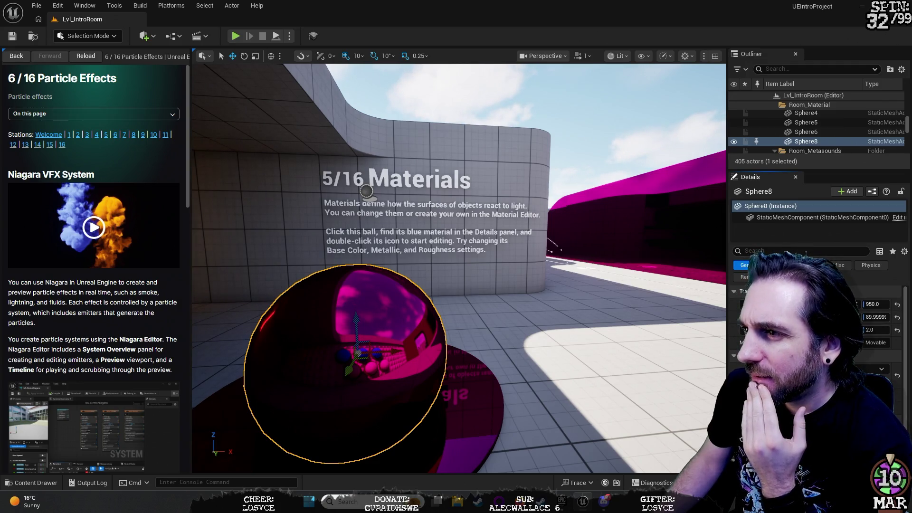
{"action": "scroll", "coordinate": [817, 332], "scroll_direction": "down", "scroll_amount": 5}
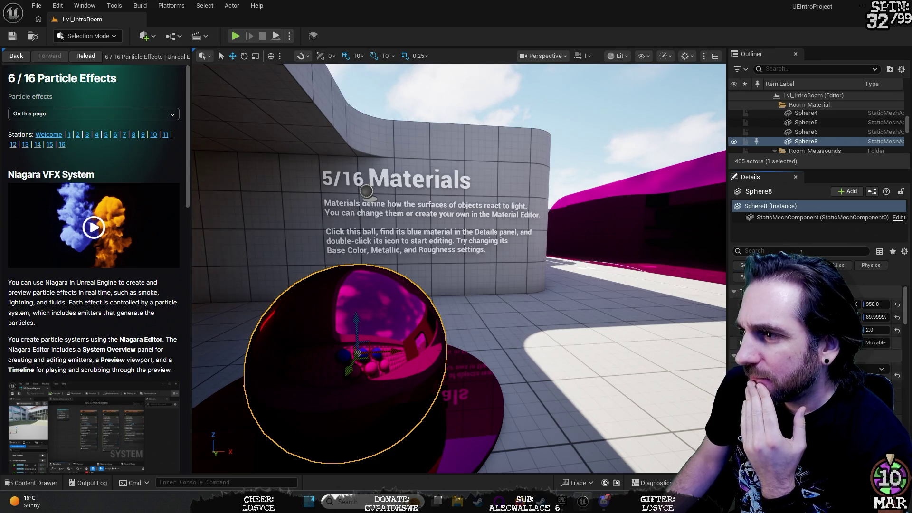
{"action": "scroll", "coordinate": [817, 333], "scroll_direction": "down", "scroll_amount": 3}
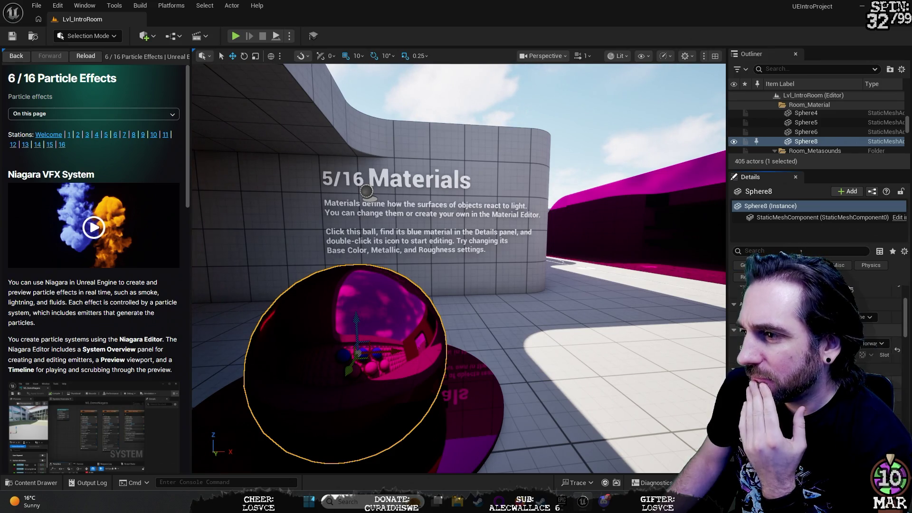
{"action": "scroll", "coordinate": [817, 333], "scroll_direction": "down", "scroll_amount": 2}
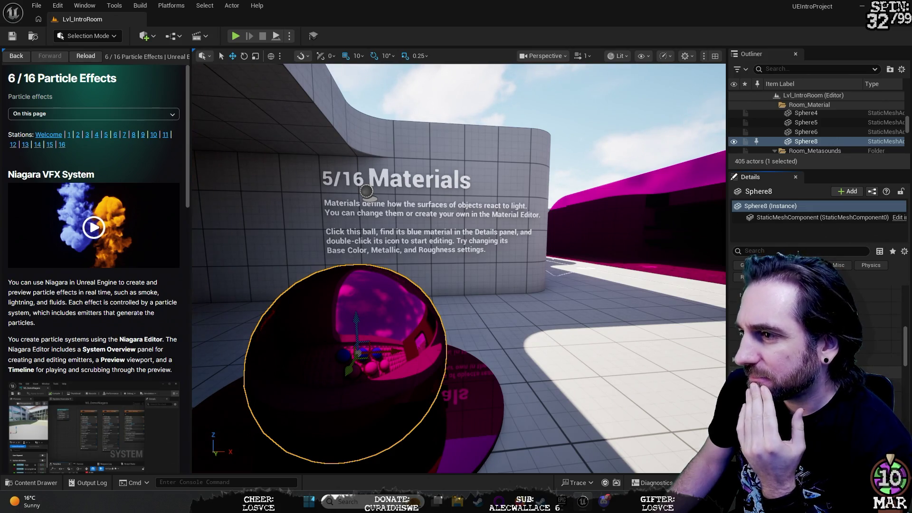
{"action": "scroll", "coordinate": [817, 333], "scroll_direction": "up", "scroll_amount": 4}
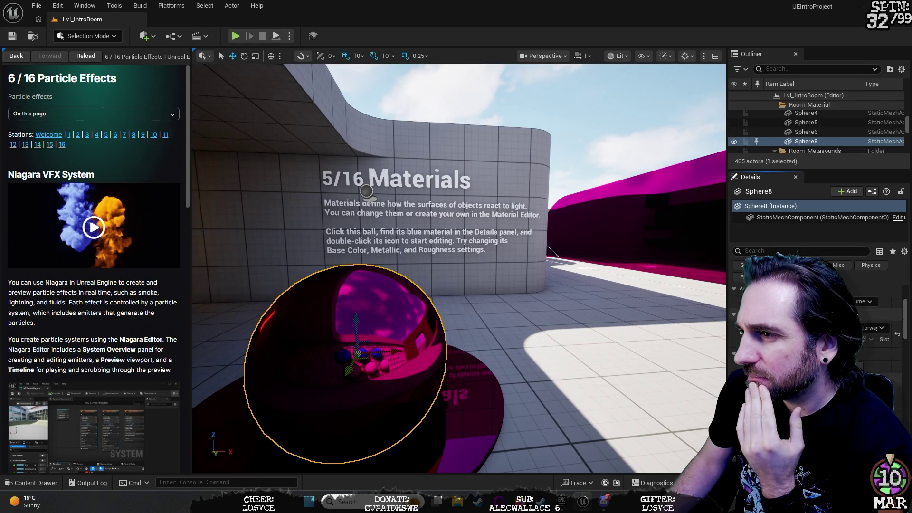
{"action": "scroll", "coordinate": [817, 332], "scroll_direction": "up", "scroll_amount": 2}
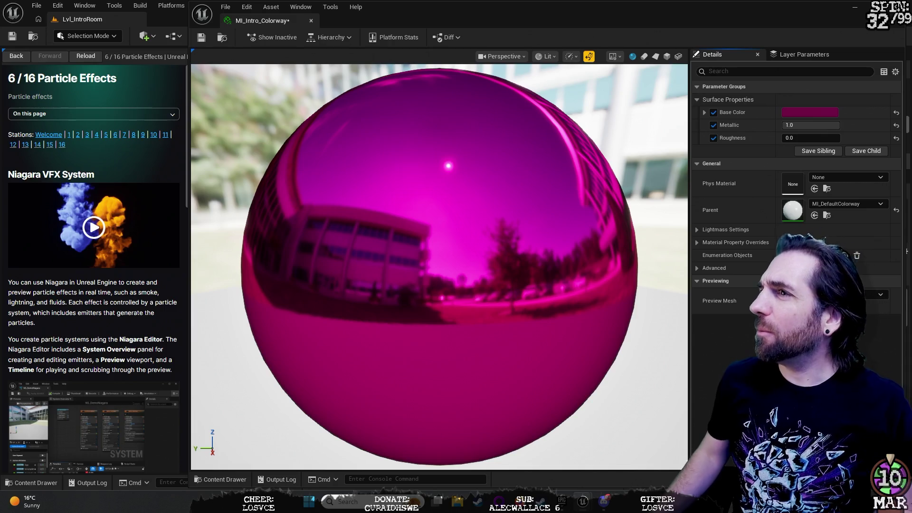
- Disable MI_Intro_Colorway's Metallic override, then fly around the level to inspect the glossy ball
{"action": "left_click", "coordinate": [713, 126]}
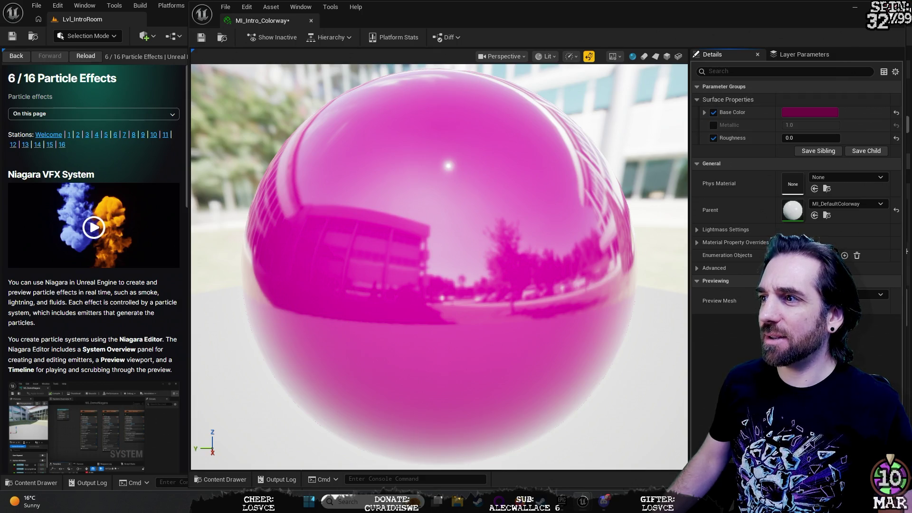
{"action": "left_click", "coordinate": [893, 7]}
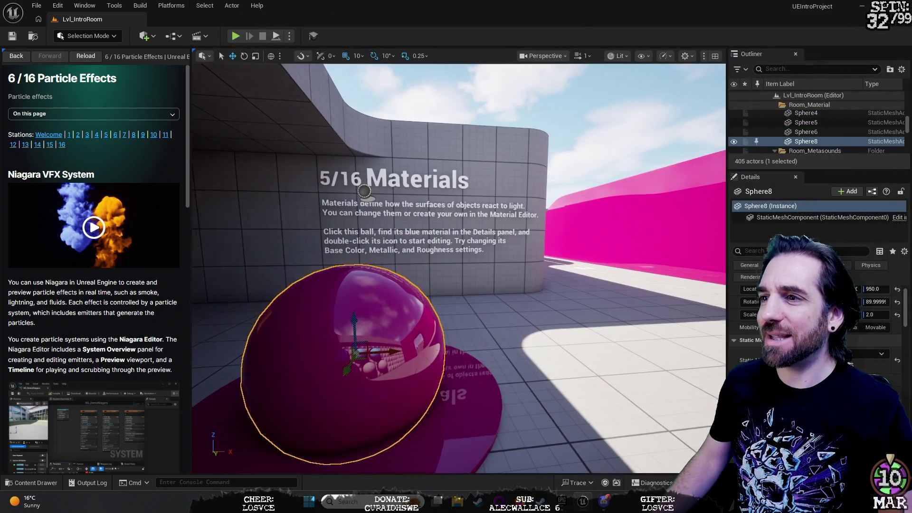
{"action": "key", "text": "s"}
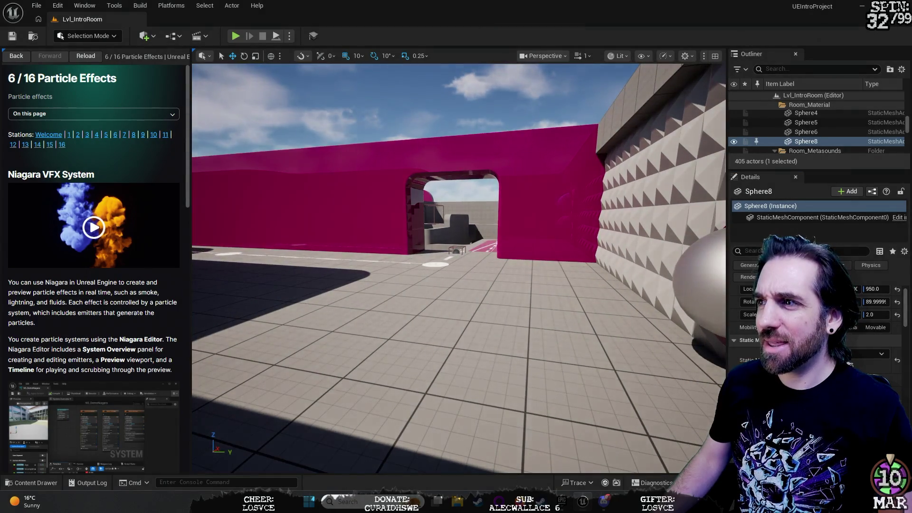
{"action": "key", "text": "w"}
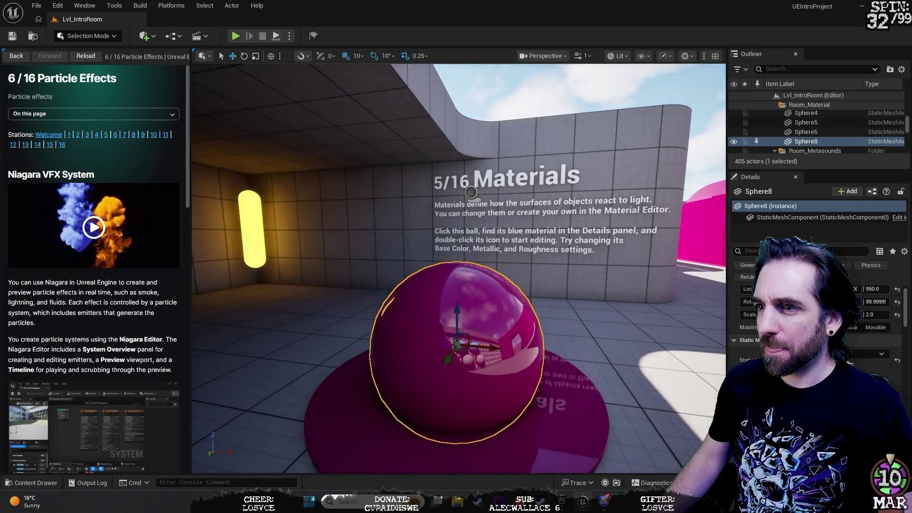
{"action": "key", "text": "d"}
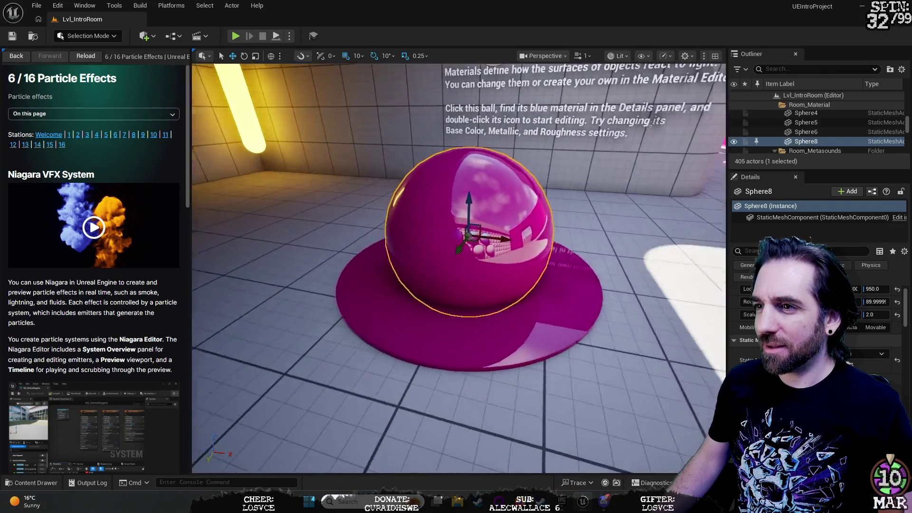
{"action": "key", "text": "a"}
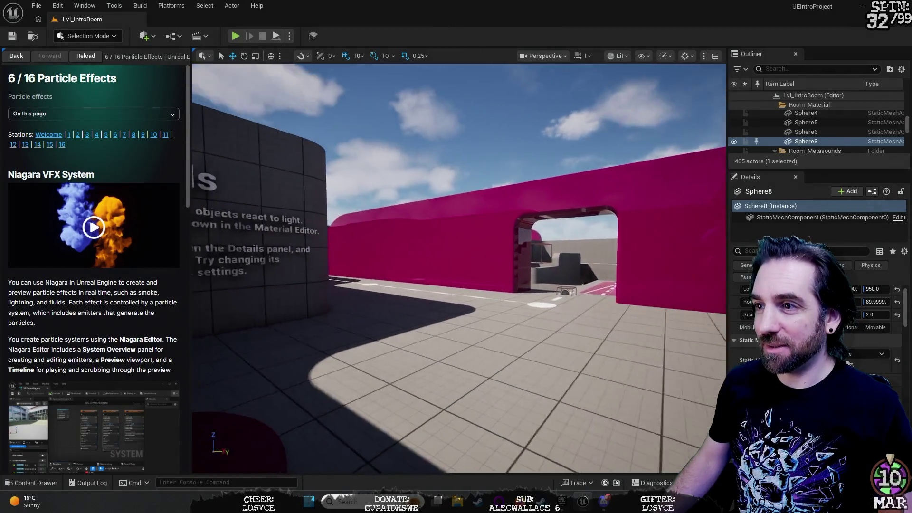
{"action": "key", "text": "w"}
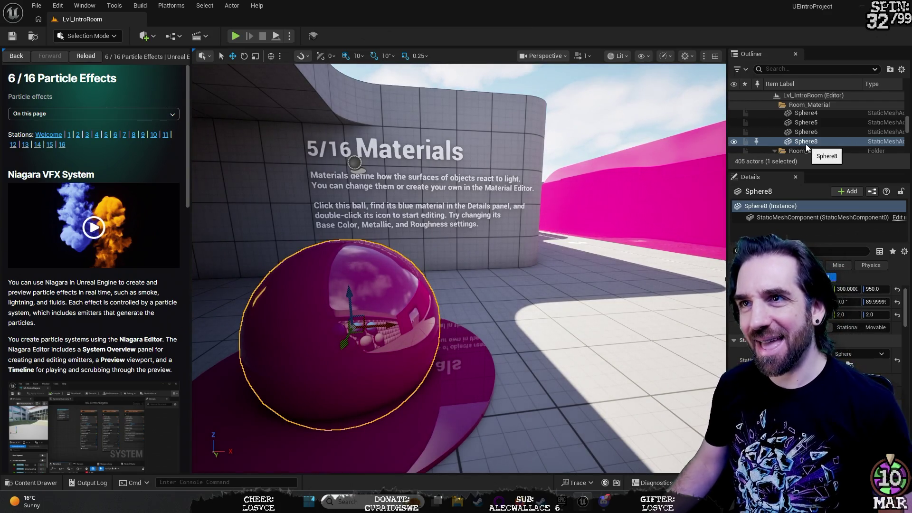
{"action": "left_click_drag", "start_coordinate": [637, 218], "coordinate": [741, 218]}
{"action": "mouse_move", "coordinate": [459, 266]}
{"action": "left_mouse_down"}
{"action": "mouse_move", "coordinate": [551, 266]}
{"action": "mouse_move", "coordinate": [460, 266]}
{"action": "mouse_move", "coordinate": [551, 266]}
{"action": "mouse_move", "coordinate": [560, 228]}
{"action": "mouse_move", "coordinate": [427, 238]}
{"action": "mouse_move", "coordinate": [237, 209]}
{"action": "mouse_move", "coordinate": [287, 199]}
{"action": "left_mouse_up"}
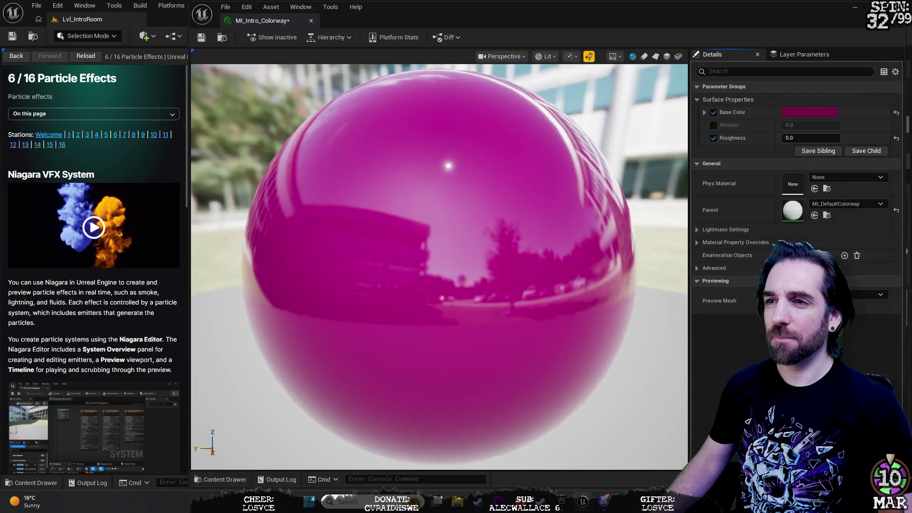
- Re-enable Metallic at 0.0976 with Roughness 0.1232, then close the material instance editor
{"action": "left_click", "coordinate": [716, 125]}
{"action": "mouse_move", "coordinate": [808, 125]}
{"action": "left_mouse_down"}
{"action": "mouse_move", "coordinate": [768, 137]}
{"action": "mouse_move", "coordinate": [815, 138]}
{"action": "mouse_move", "coordinate": [768, 138]}
{"action": "left_mouse_up"}
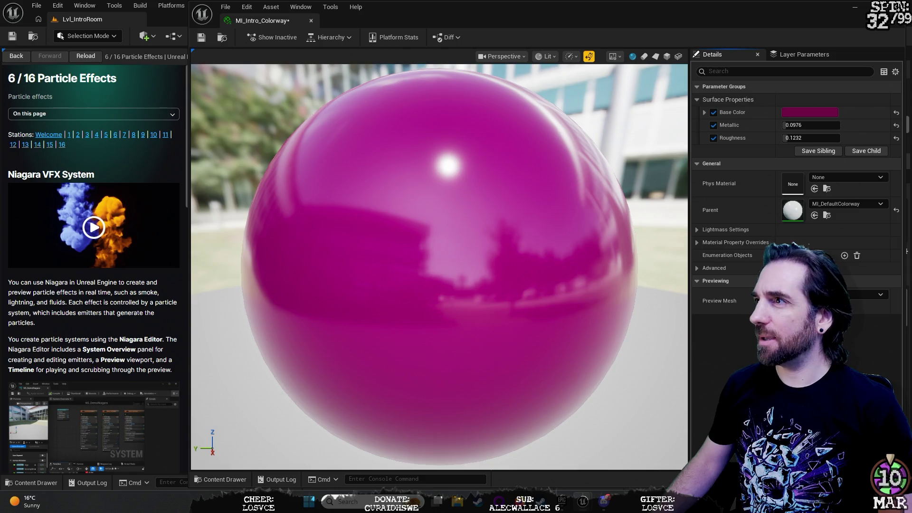
{"action": "left_click", "coordinate": [898, 7]}
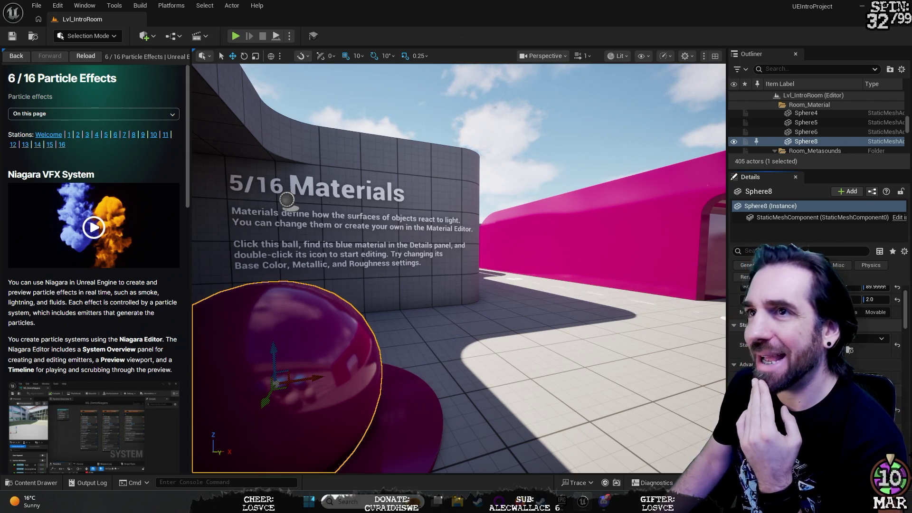
- Turn toward the pink wall and reopen MI_Intro_Colorway from the ball's material
{"action": "mouse_move", "coordinate": [456, 266]}
{"action": "left_mouse_down"}
{"action": "mouse_move", "coordinate": [570, 266]}
{"action": "mouse_move", "coordinate": [321, 266]}
{"action": "mouse_move", "coordinate": [546, 266]}
{"action": "mouse_move", "coordinate": [475, 266]}
{"action": "left_mouse_up"}
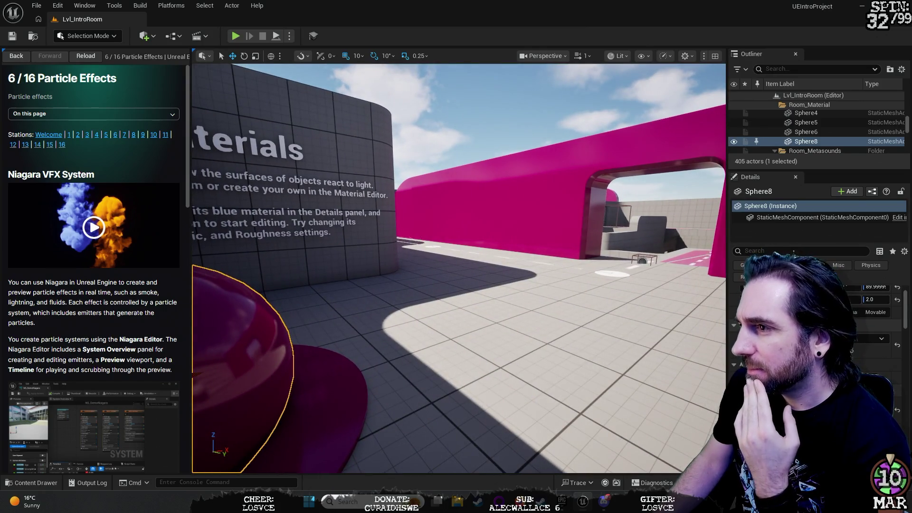
{"action": "scroll", "coordinate": [816, 140], "scroll_direction": "up", "scroll_amount": 3}
{"action": "scroll", "coordinate": [817, 140], "scroll_direction": "up", "scroll_amount": 5}
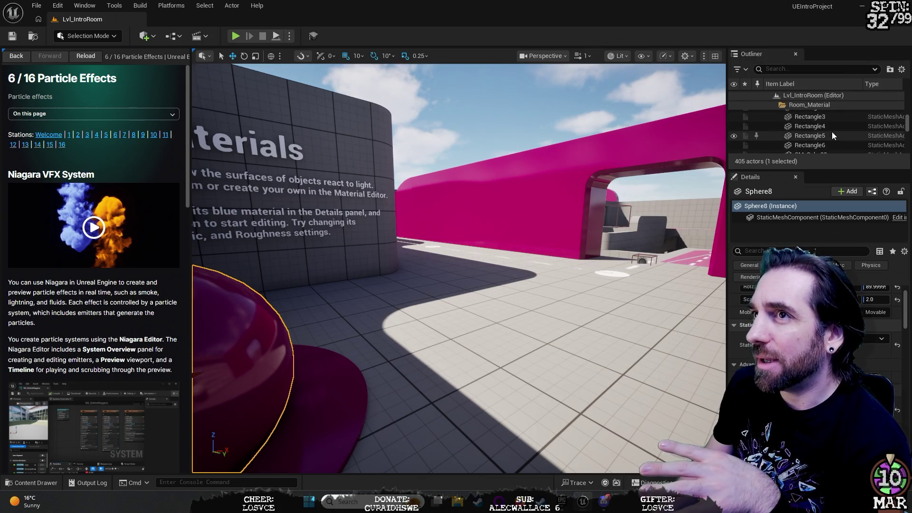
{"action": "scroll", "coordinate": [832, 136], "scroll_direction": "down", "scroll_amount": 5}
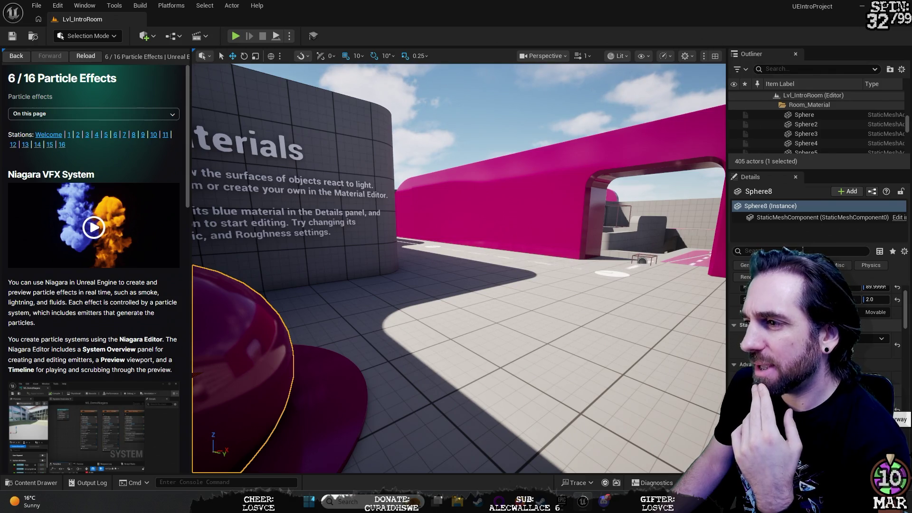
{"action": "double_click", "coordinate": [884, 413]}
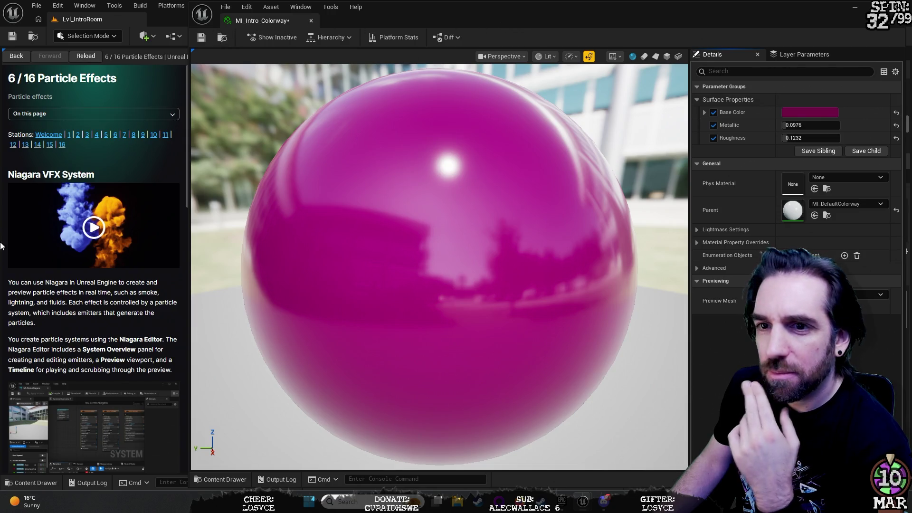
- Show the station 5 Materials page in the side guide
{"action": "left_click", "coordinate": [106, 134]}
{"action": "scroll", "coordinate": [135, 292], "scroll_direction": "down", "scroll_amount": 5}
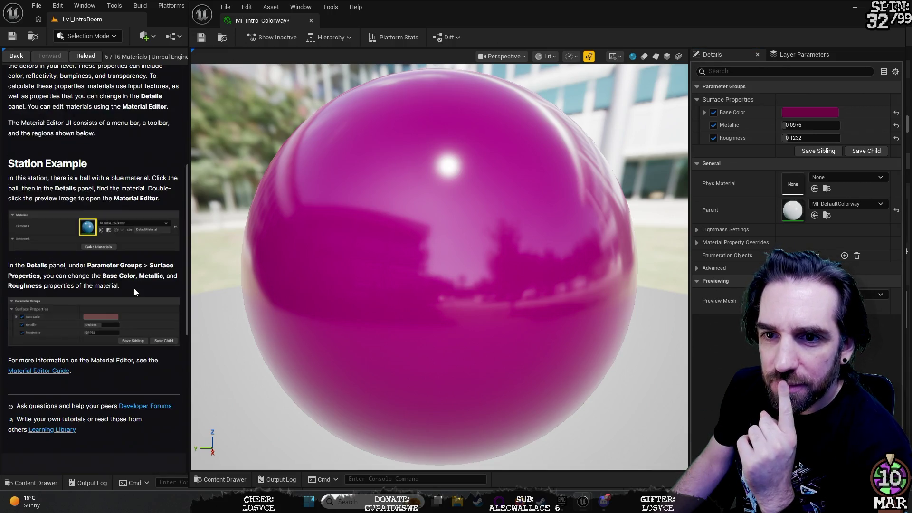
{"action": "scroll", "coordinate": [134, 288], "scroll_direction": "up", "scroll_amount": 1}
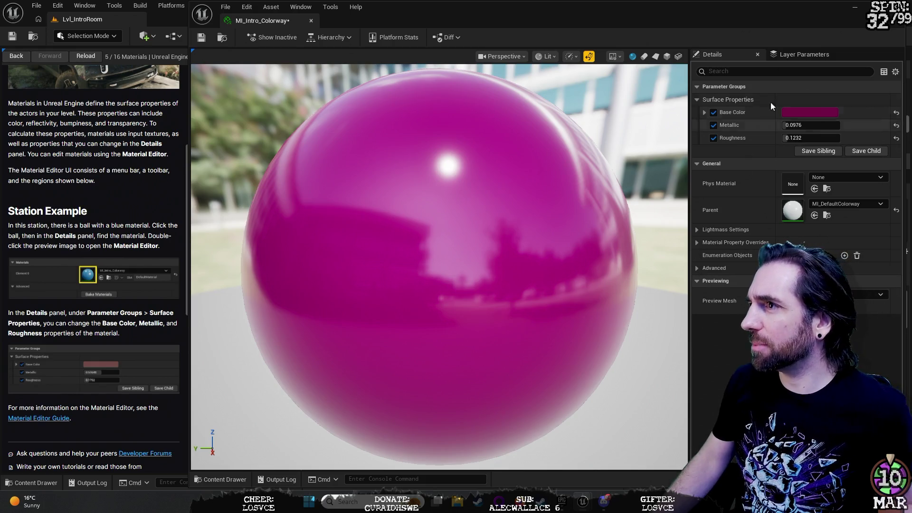
- Collapse and re-expand Parameter Groups, then show and hide the Base Color RGBA values
{"action": "left_click", "coordinate": [698, 86]}
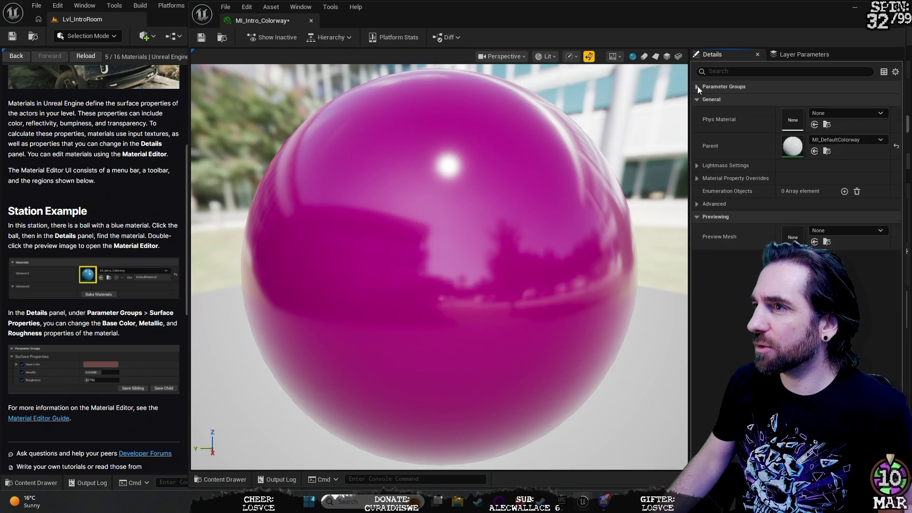
{"action": "left_click", "coordinate": [697, 86]}
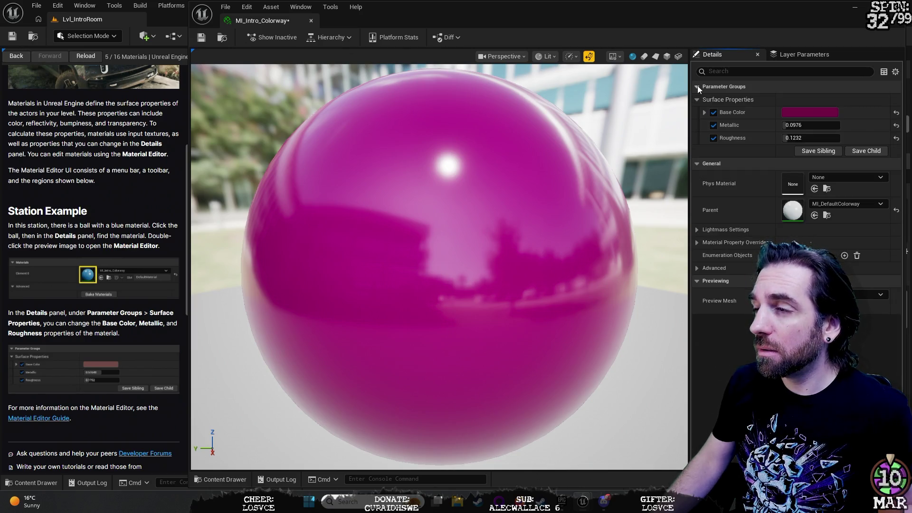
{"action": "left_click", "coordinate": [704, 113]}
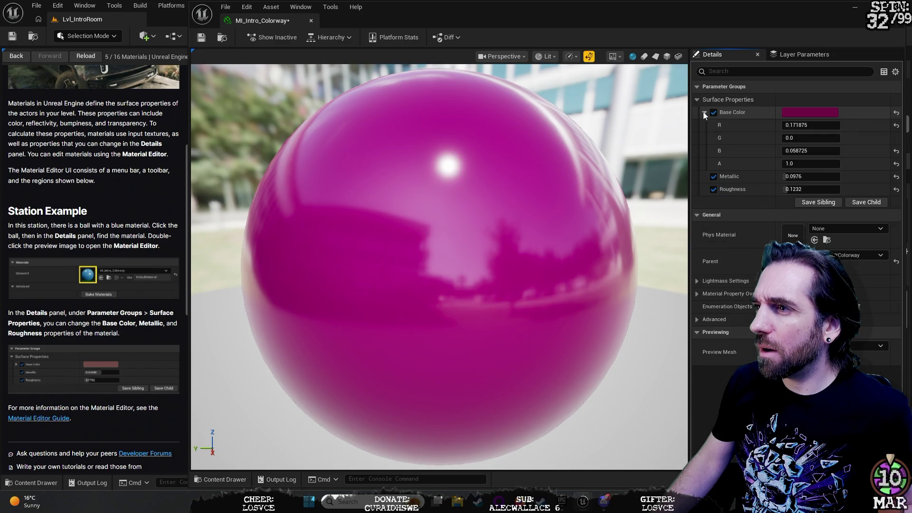
{"action": "left_click", "coordinate": [704, 112]}
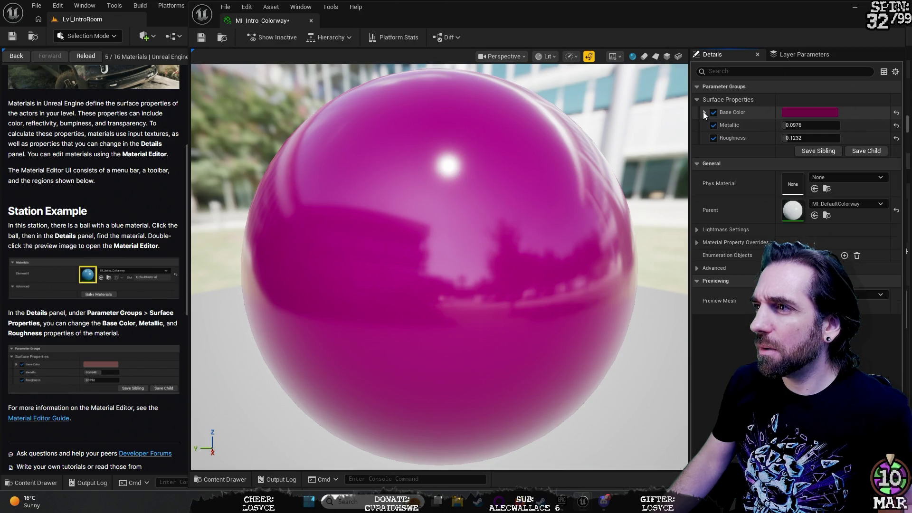
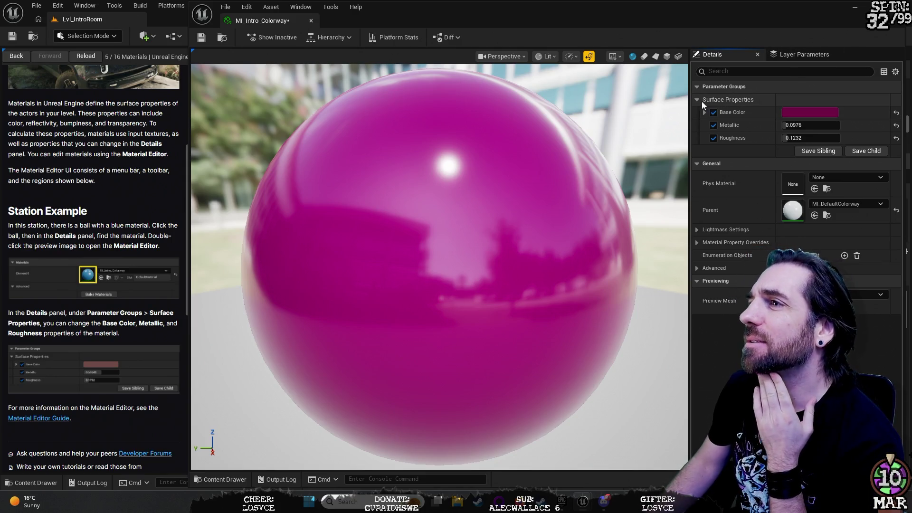
- Collapse and re-expand the parameter groups, then scroll through the material's parameters
{"action": "left_click", "coordinate": [699, 89]}
{"action": "left_click", "coordinate": [699, 89]}
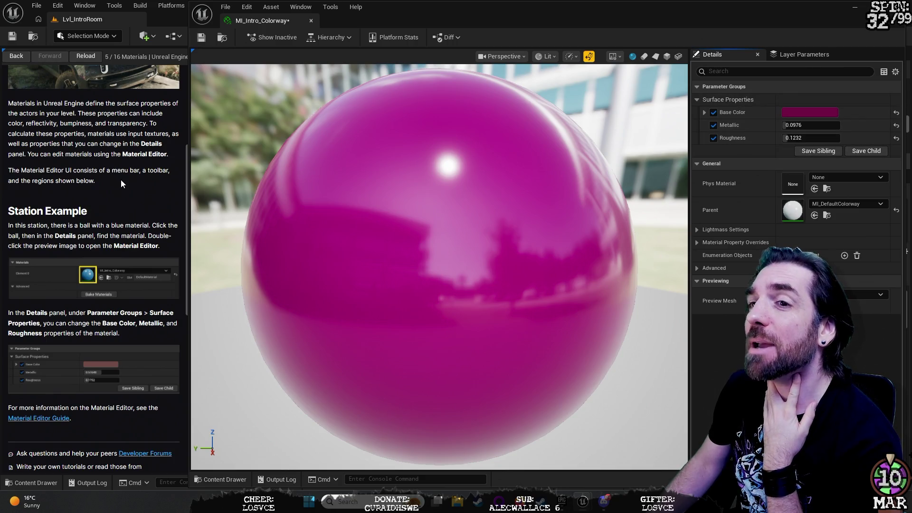
{"action": "scroll", "coordinate": [118, 180], "scroll_direction": "down", "scroll_amount": 3}
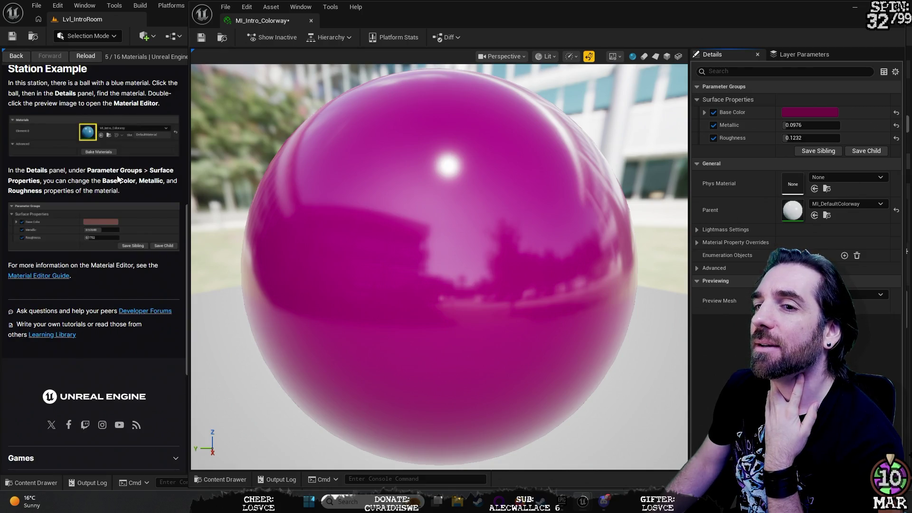
{"action": "scroll", "coordinate": [118, 180], "scroll_direction": "up", "scroll_amount": 2}
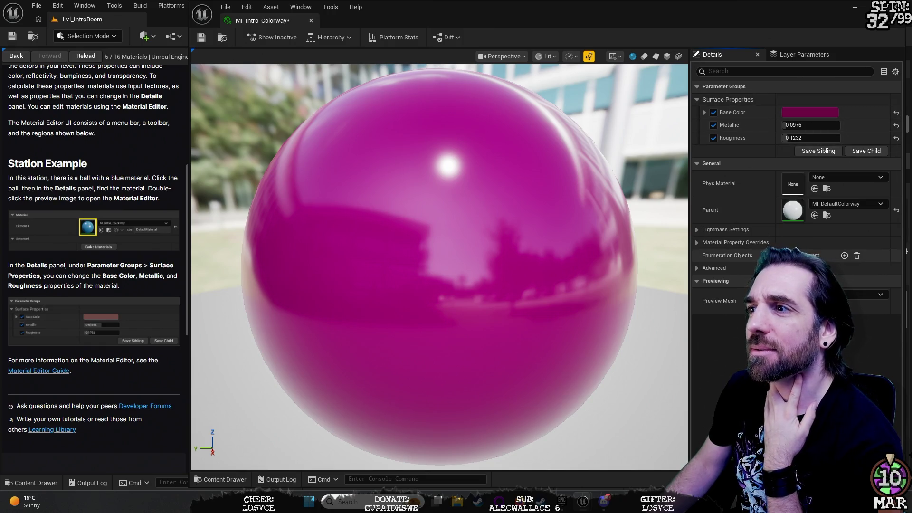
- Open the parent MI_DefaultColorway, toggle its parameter groups, close it and frame the ball
{"action": "double_click", "coordinate": [792, 213]}
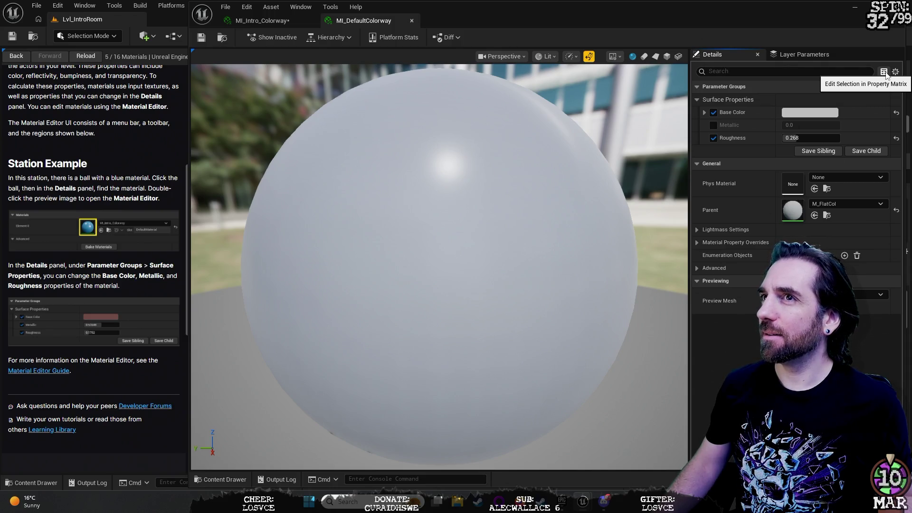
{"action": "left_click", "coordinate": [697, 86]}
{"action": "left_click", "coordinate": [697, 86]}
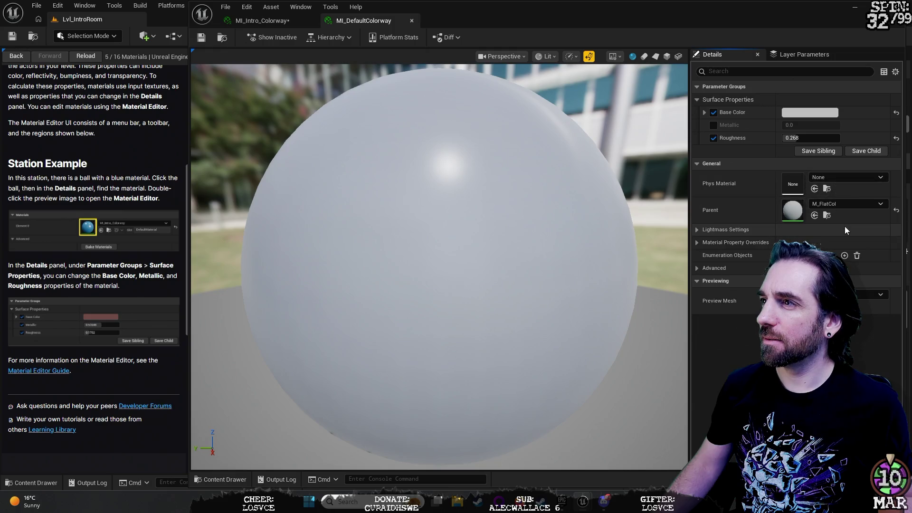
{"action": "left_click", "coordinate": [899, 7]}
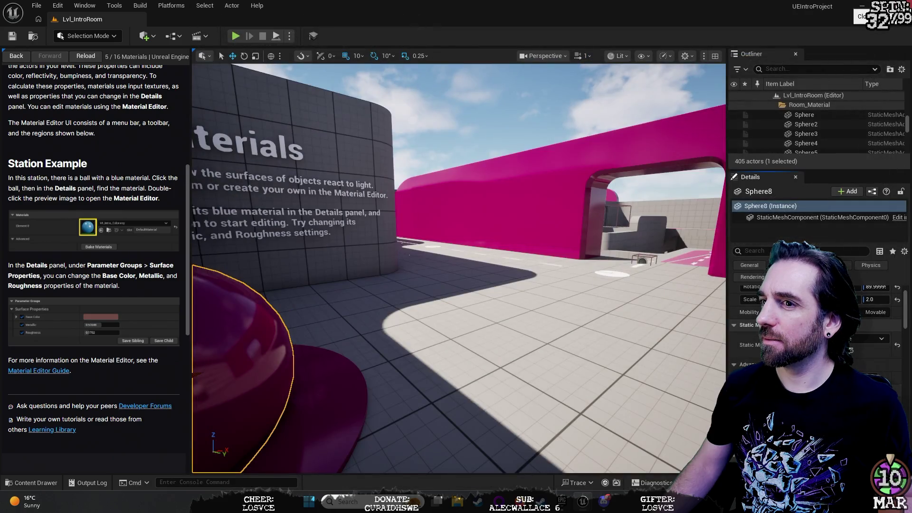
{"action": "key", "text": "f"}
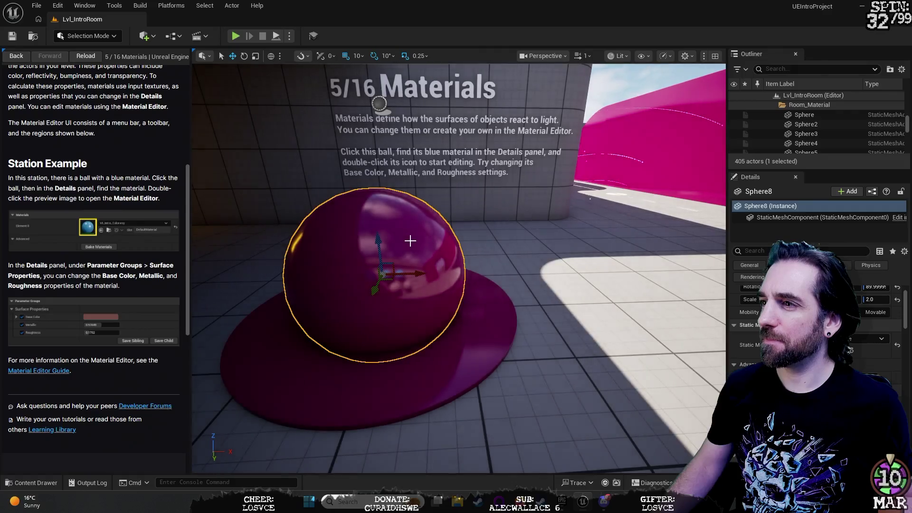
- Open the ball's MI_Intro_Colorway material and set its Base Color to bright green
{"action": "double_click", "coordinate": [850, 350]}
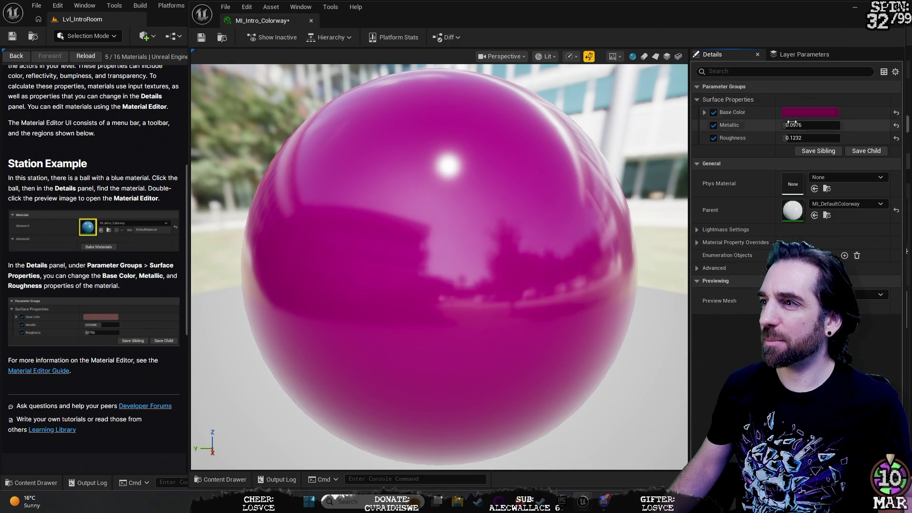
{"action": "left_click", "coordinate": [814, 112]}
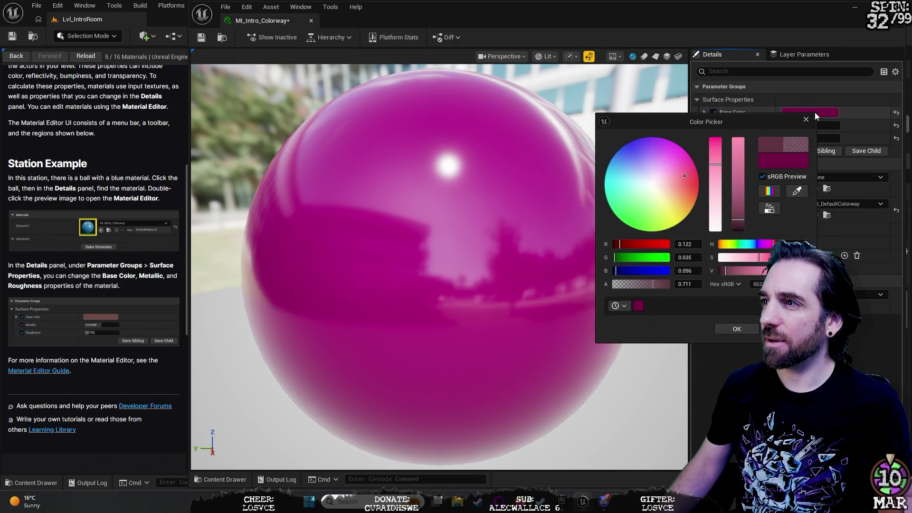
{"action": "left_click", "coordinate": [624, 222]}
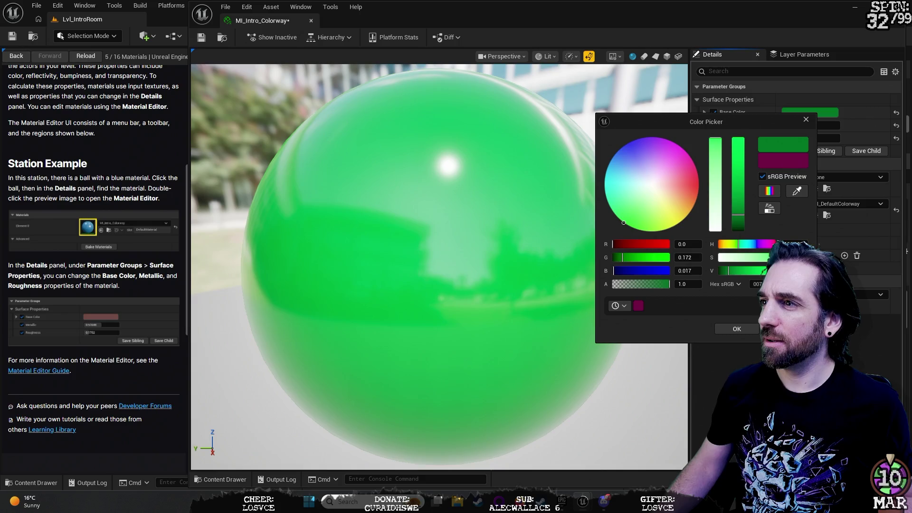
{"action": "left_click", "coordinate": [734, 329]}
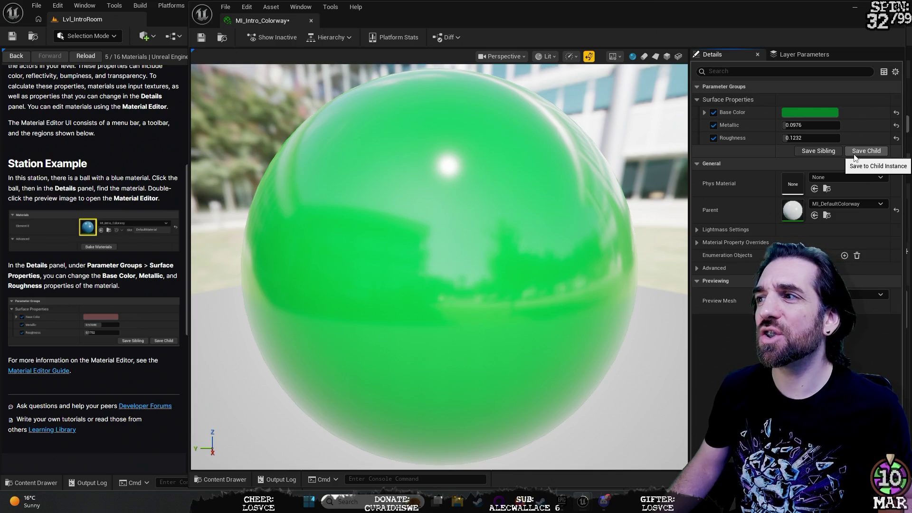
- Start saving it as a new material instance, cancel, and close the material editor
{"action": "left_click", "coordinate": [819, 151]}
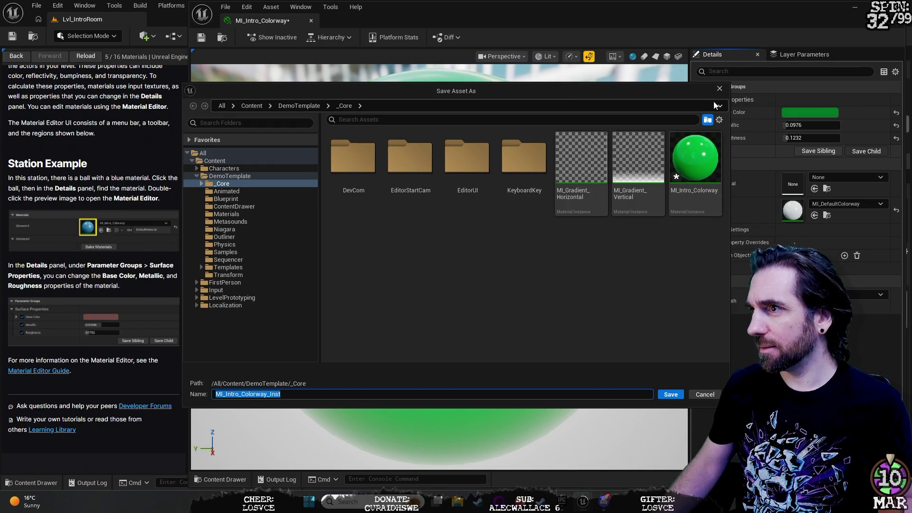
{"action": "left_click", "coordinate": [719, 89]}
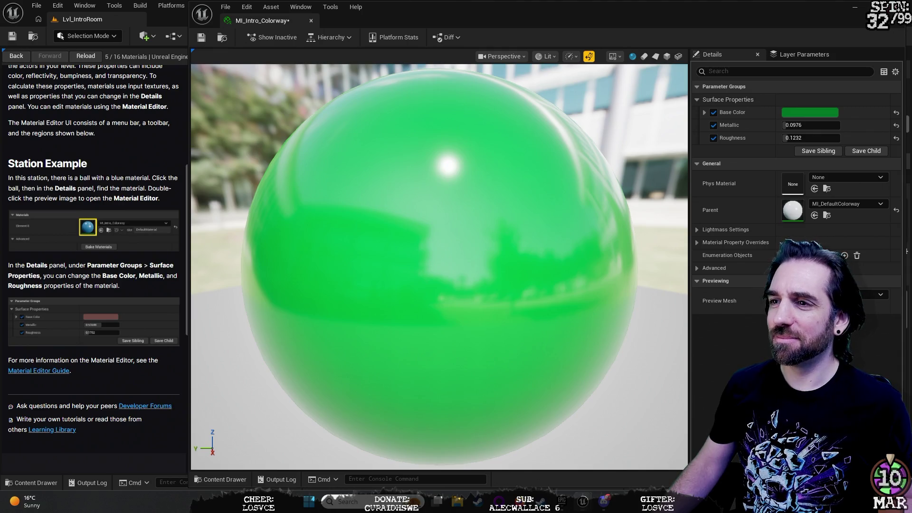
{"action": "left_click", "coordinate": [901, 7]}
- Fly the camera toward the Particle Effects room, then bring the 6/16 guide page up to its video
{"action": "left_click_drag", "start_coordinate": [456, 266], "coordinate": [570, 266]}
{"action": "mouse_move", "coordinate": [580, 225]}
{"action": "left_mouse_down"}
{"action": "mouse_move", "coordinate": [551, 247]}
{"action": "mouse_move", "coordinate": [580, 225]}
{"action": "mouse_move", "coordinate": [621, 311]}
{"action": "mouse_move", "coordinate": [313, 194]}
{"action": "left_mouse_up"}
{"action": "left_click_drag", "start_coordinate": [459, 268], "coordinate": [472, 223]}
{"action": "left_click_drag", "start_coordinate": [529, 239], "coordinate": [528, 288]}
{"action": "mouse_move", "coordinate": [428, 256]}
{"action": "left_mouse_down"}
{"action": "mouse_move", "coordinate": [334, 257]}
{"action": "mouse_move", "coordinate": [399, 257]}
{"action": "mouse_move", "coordinate": [404, 268]}
{"action": "left_mouse_up"}
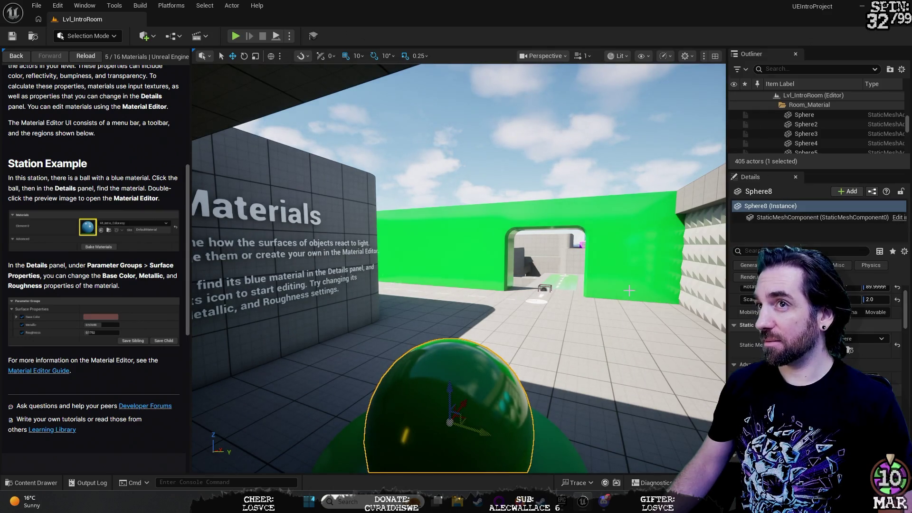
{"action": "mouse_move", "coordinate": [404, 268]}
{"action": "left_mouse_down"}
{"action": "mouse_move", "coordinate": [402, 228]}
{"action": "mouse_move", "coordinate": [349, 221]}
{"action": "left_mouse_up"}
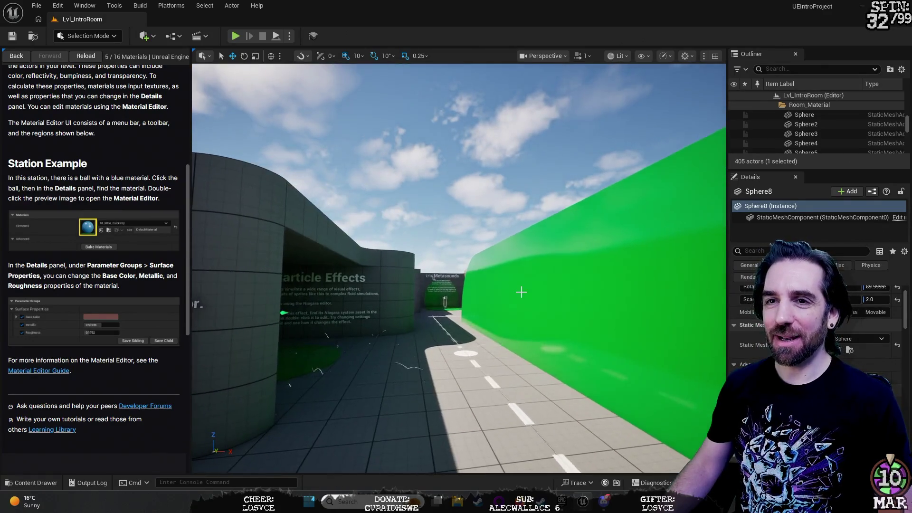
{"action": "scroll", "coordinate": [136, 218], "scroll_direction": "up", "scroll_amount": 5}
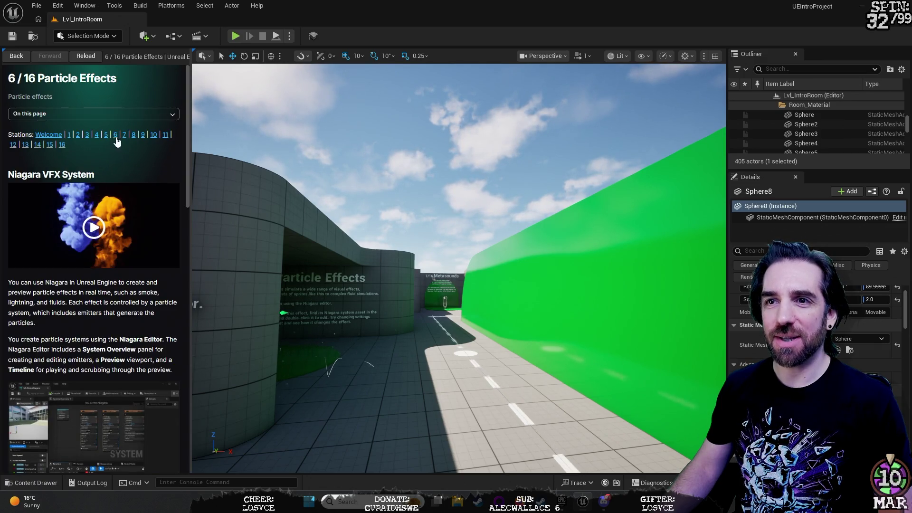
{"action": "left_click", "coordinate": [100, 247]}
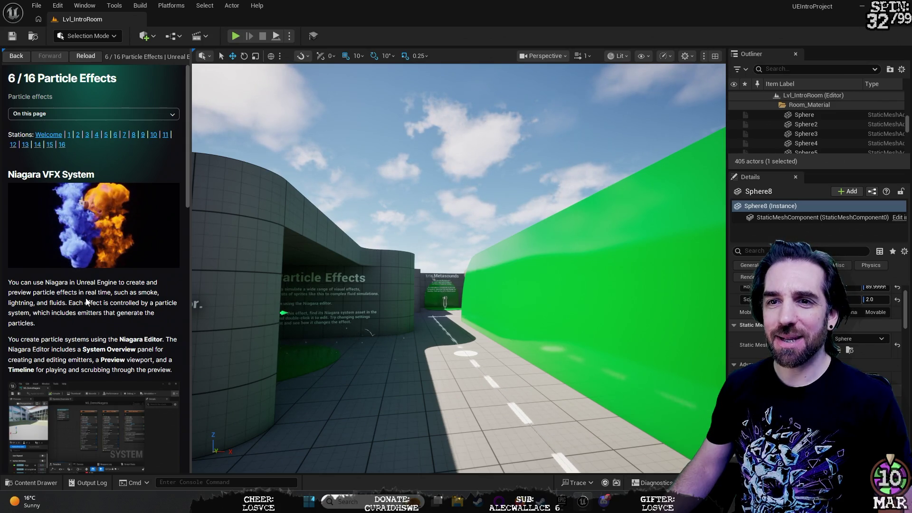
- Scroll the 6/16 Particle Effects page down to the Niagara VFX System section as the video plays
{"action": "scroll", "coordinate": [87, 297], "scroll_direction": "down", "scroll_amount": 1}
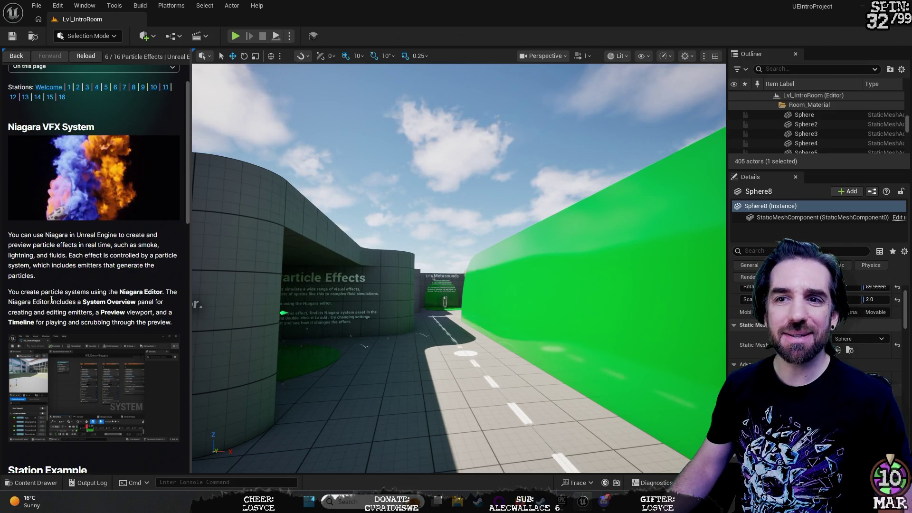
{"action": "scroll", "coordinate": [83, 274], "scroll_direction": "down", "scroll_amount": 1}
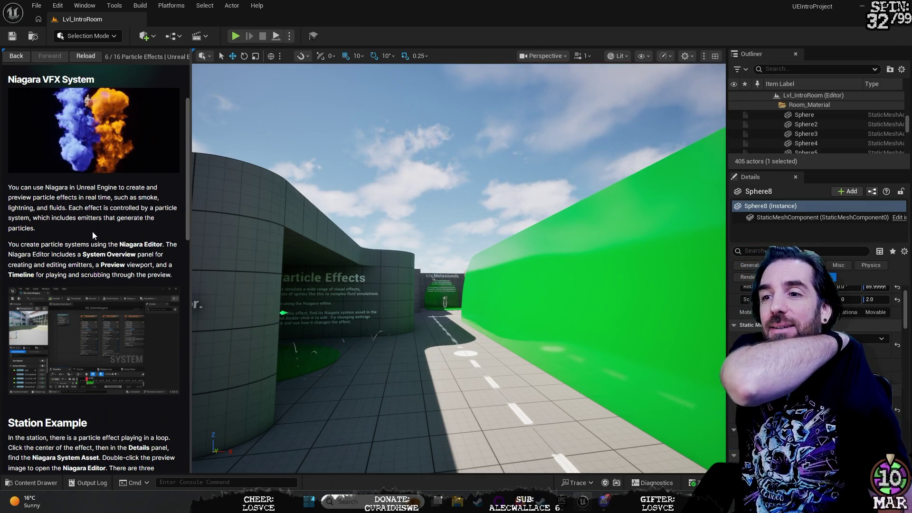
- Fly the camera past the At each station sign and Moving Objects station toward the Particle Effects room
{"action": "mouse_move", "coordinate": [322, 218]}
{"action": "left_mouse_down"}
{"action": "mouse_move", "coordinate": [342, 216]}
{"action": "mouse_move", "coordinate": [325, 195]}
{"action": "mouse_move", "coordinate": [425, 202]}
{"action": "mouse_move", "coordinate": [321, 221]}
{"action": "left_mouse_up"}
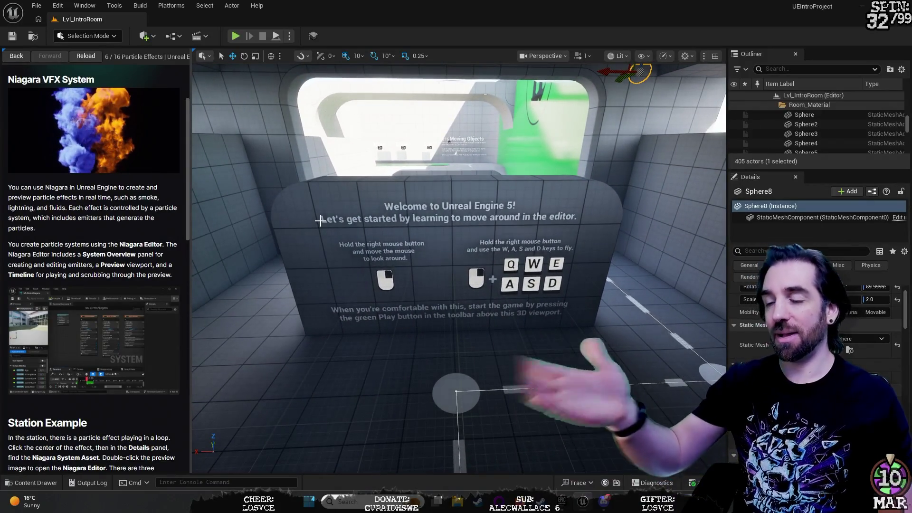
{"action": "left_click_drag", "start_coordinate": [521, 248], "coordinate": [375, 250]}
{"action": "left_click_drag", "start_coordinate": [535, 266], "coordinate": [535, 266]}
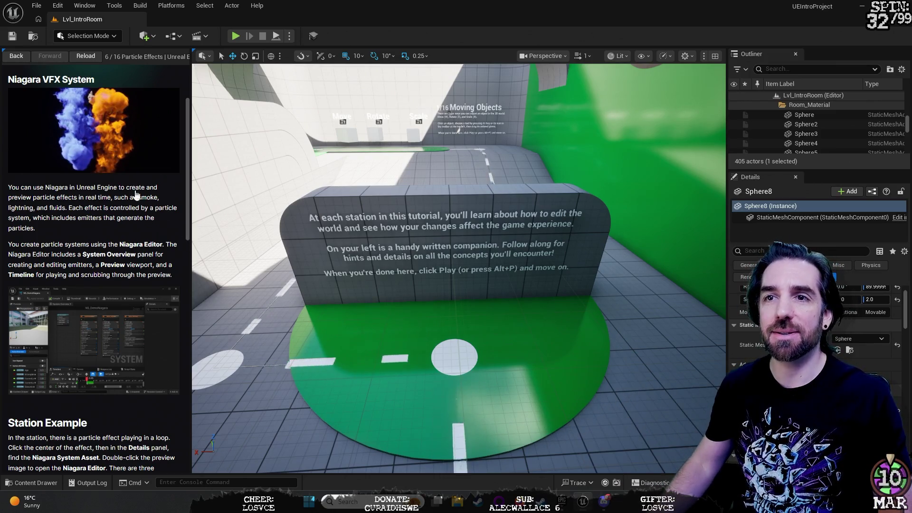
{"action": "left_click_drag", "start_coordinate": [456, 285], "coordinate": [456, 314]}
{"action": "key", "text": "w"}
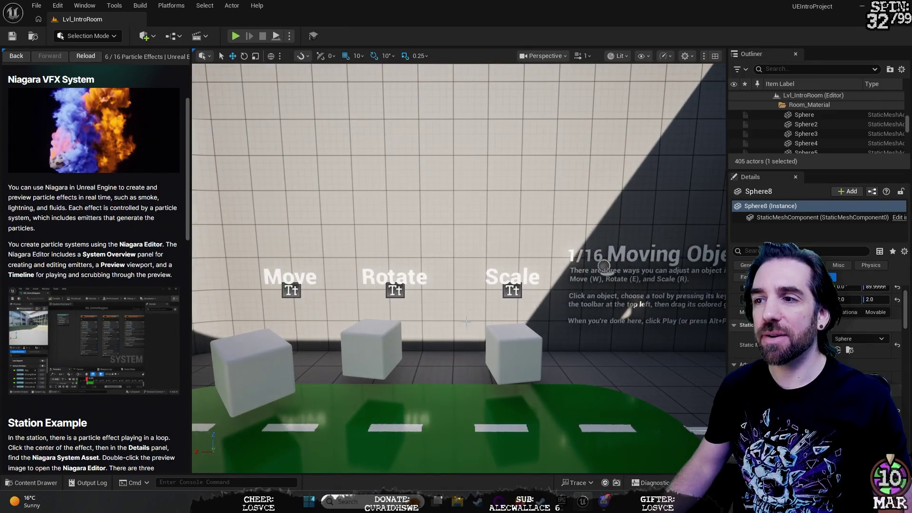
{"action": "mouse_move", "coordinate": [456, 266]}
{"action": "left_mouse_down"}
{"action": "mouse_move", "coordinate": [527, 264]}
{"action": "mouse_move", "coordinate": [351, 273]}
{"action": "left_mouse_up"}
{"action": "left_click", "coordinate": [640, 278]}
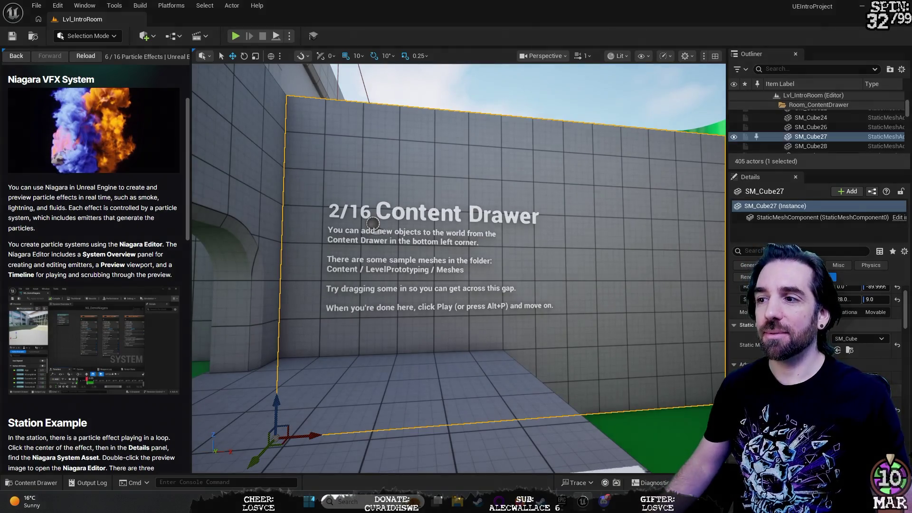
{"action": "mouse_move", "coordinate": [373, 223]}
{"action": "left_mouse_down"}
{"action": "mouse_move", "coordinate": [434, 225]}
{"action": "mouse_move", "coordinate": [416, 214]}
{"action": "mouse_move", "coordinate": [408, 212]}
{"action": "mouse_move", "coordinate": [522, 302]}
{"action": "mouse_move", "coordinate": [541, 285]}
{"action": "mouse_move", "coordinate": [527, 285]}
{"action": "mouse_move", "coordinate": [539, 297]}
{"action": "mouse_move", "coordinate": [535, 266]}
{"action": "mouse_move", "coordinate": [525, 287]}
{"action": "left_mouse_up"}
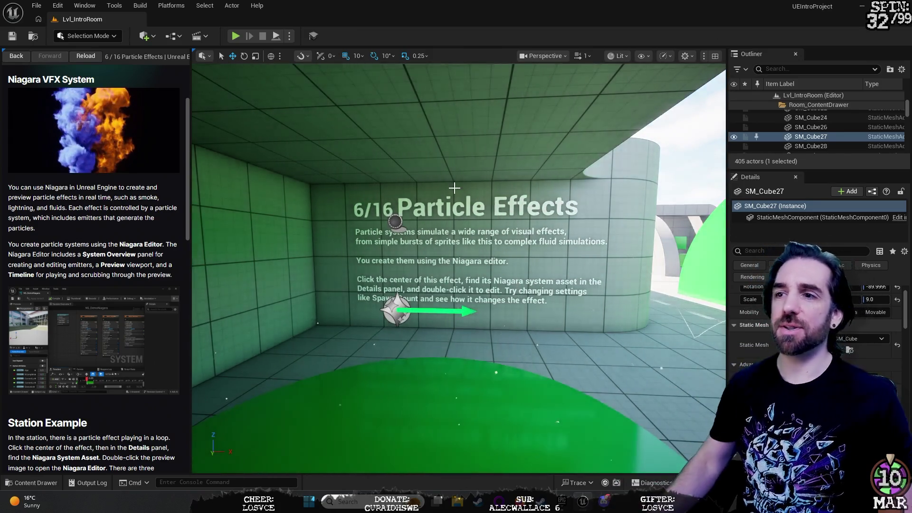
{"action": "scroll", "coordinate": [459, 269], "scroll_direction": "up", "scroll_amount": 5}
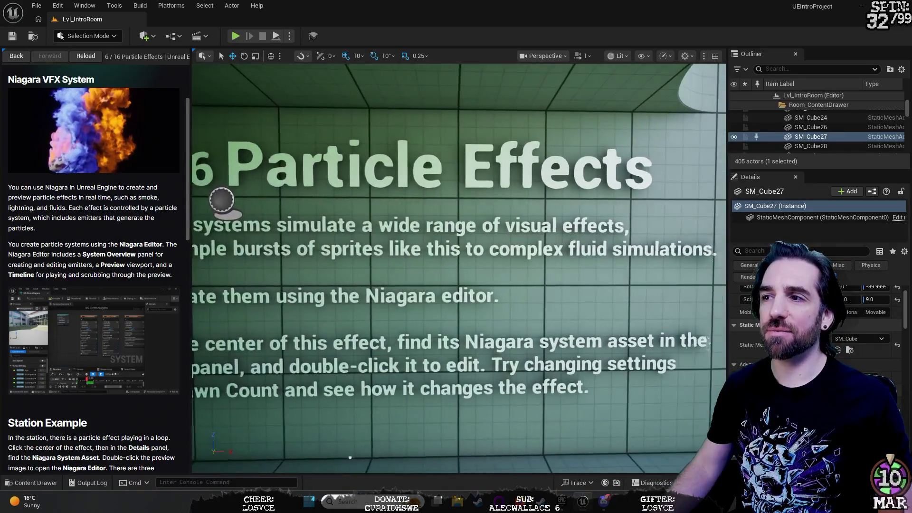
{"action": "scroll", "coordinate": [458, 268], "scroll_direction": "down", "scroll_amount": 5}
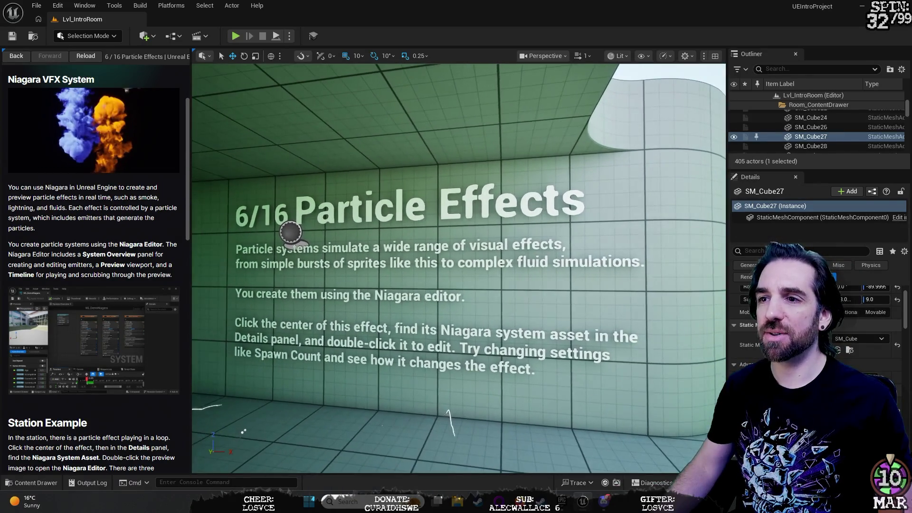
{"action": "left_click_drag", "start_coordinate": [479, 241], "coordinate": [480, 241]}
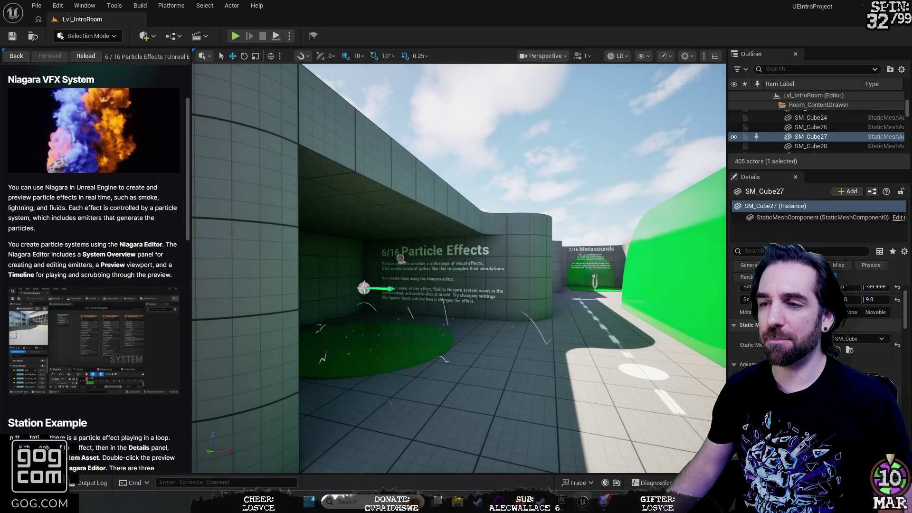
{"action": "left_click", "coordinate": [364, 287]}
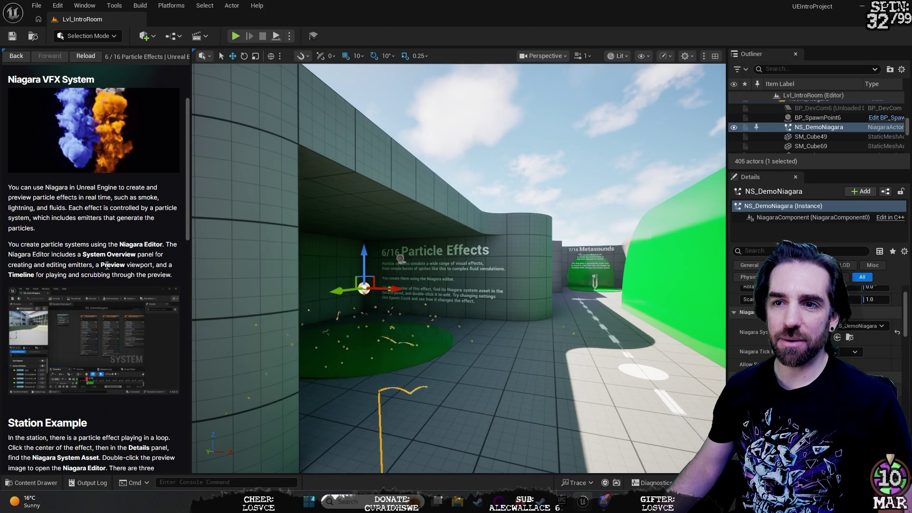
- Scroll the actor's Details, then filter by Streaming, Rendering, Physics, Misc and finally Effects
{"action": "scroll", "coordinate": [107, 268], "scroll_direction": "down", "scroll_amount": 3}
{"action": "scroll", "coordinate": [107, 265], "scroll_direction": "down", "scroll_amount": 1}
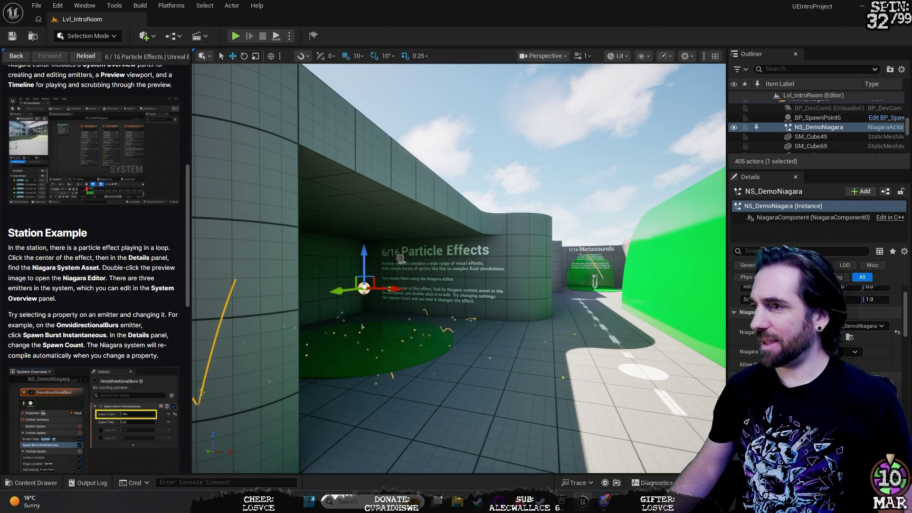
{"action": "scroll", "coordinate": [817, 323], "scroll_direction": "up", "scroll_amount": 2}
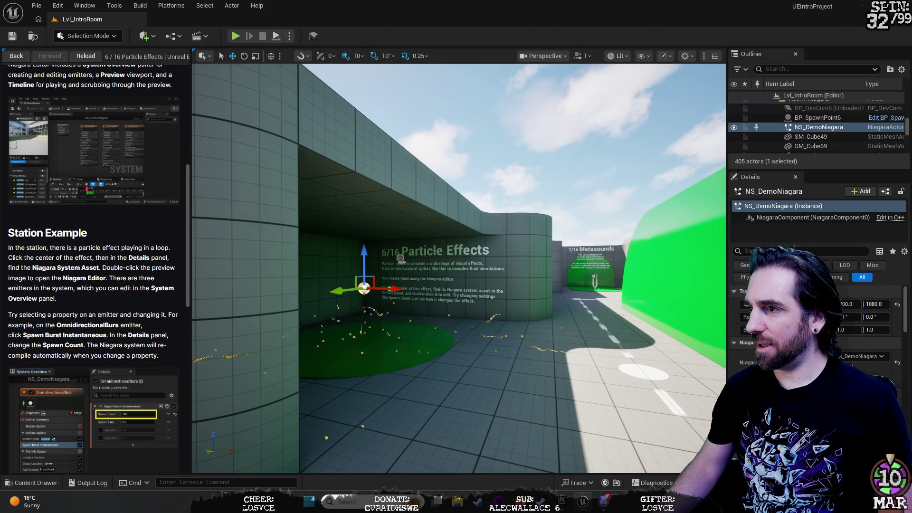
{"action": "scroll", "coordinate": [817, 323], "scroll_direction": "down", "scroll_amount": 2}
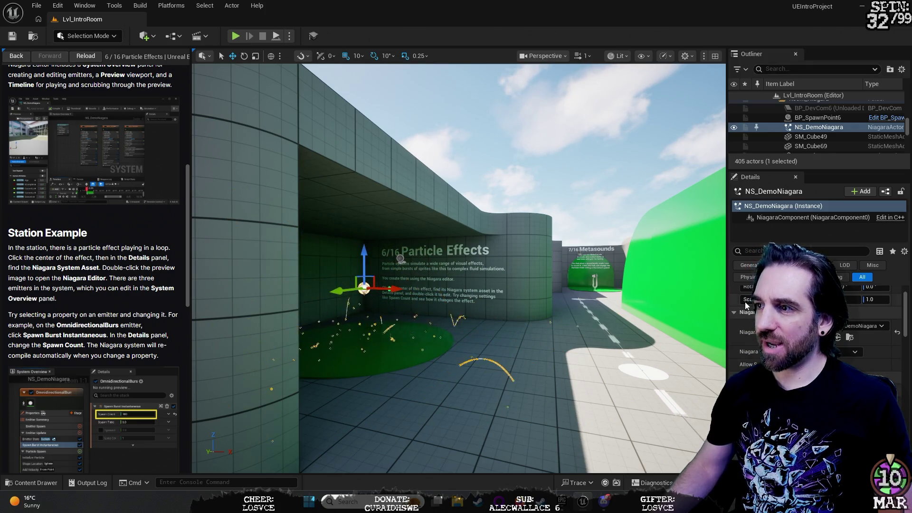
{"action": "left_click", "coordinate": [839, 277]}
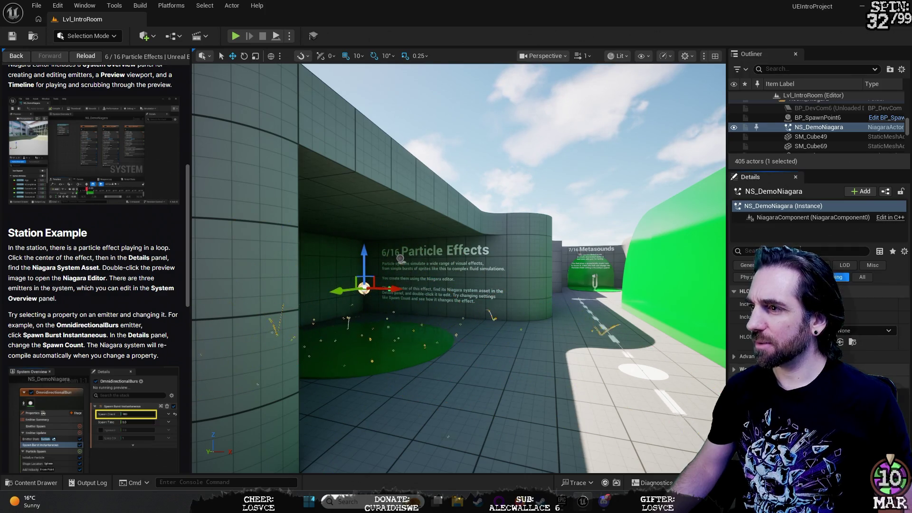
{"action": "left_click", "coordinate": [747, 277]}
{"action": "left_click", "coordinate": [746, 277]}
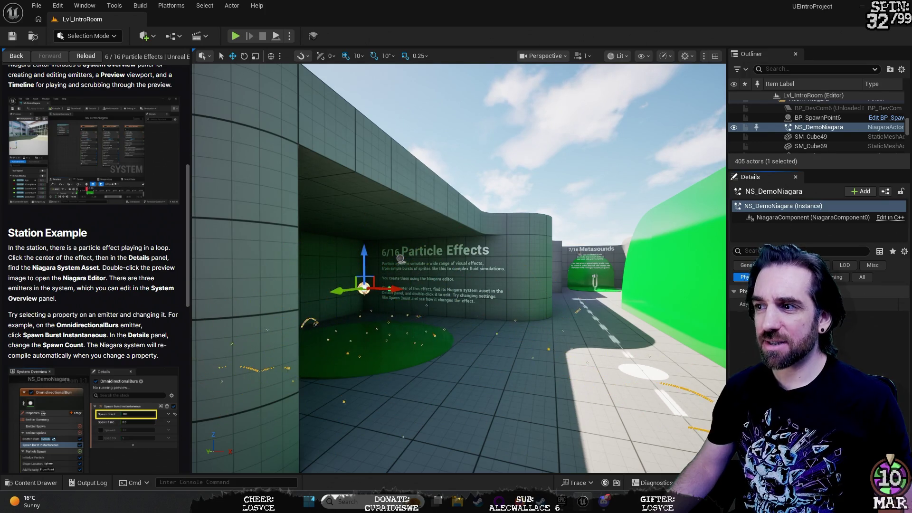
{"action": "left_click", "coordinate": [870, 265]}
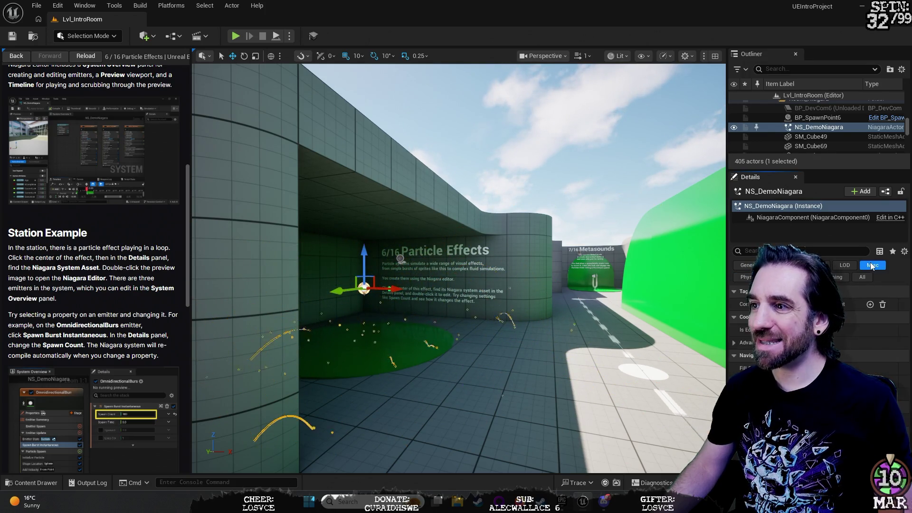
{"action": "left_click", "coordinate": [781, 265]}
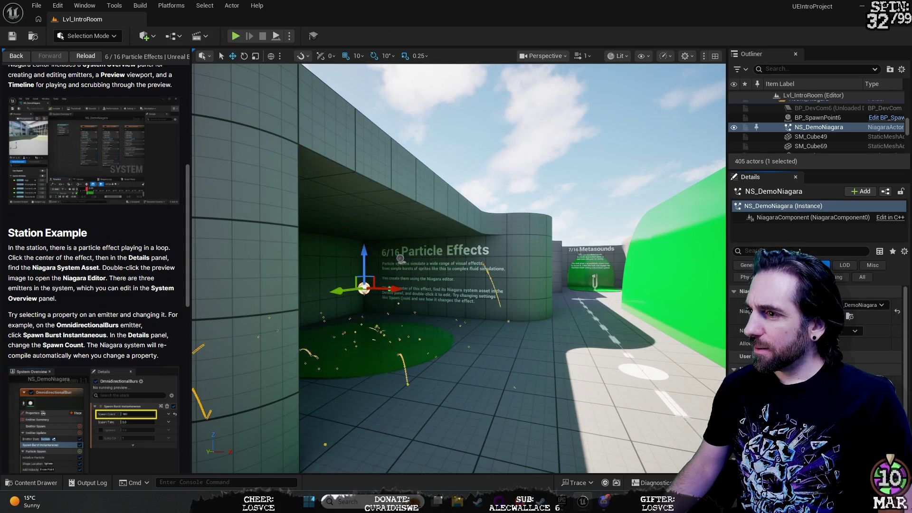
- Review the Niagara section and open NS_DemoNiagara in the Niagara Editor
{"action": "scroll", "coordinate": [817, 333], "scroll_direction": "down", "scroll_amount": 1}
{"action": "scroll", "coordinate": [817, 333], "scroll_direction": "down", "scroll_amount": 2}
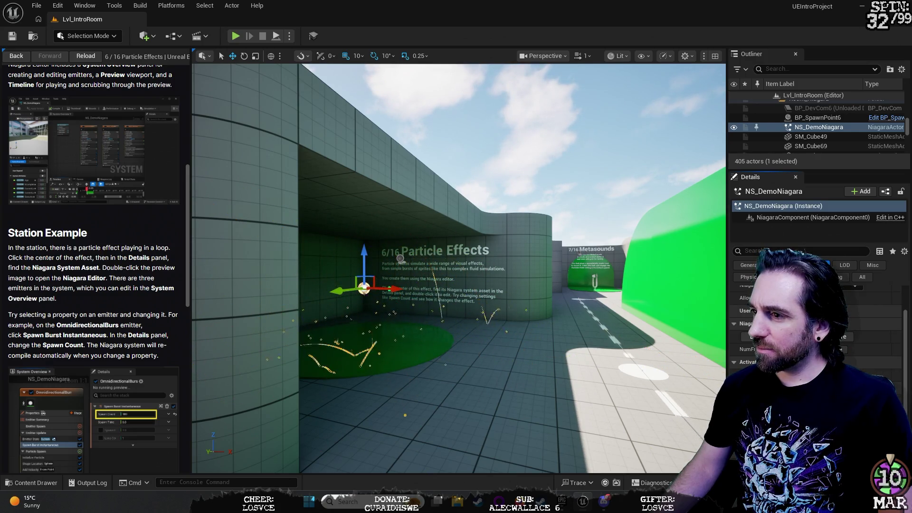
{"action": "scroll", "coordinate": [817, 332], "scroll_direction": "down", "scroll_amount": 1}
{"action": "scroll", "coordinate": [817, 332], "scroll_direction": "up", "scroll_amount": 2}
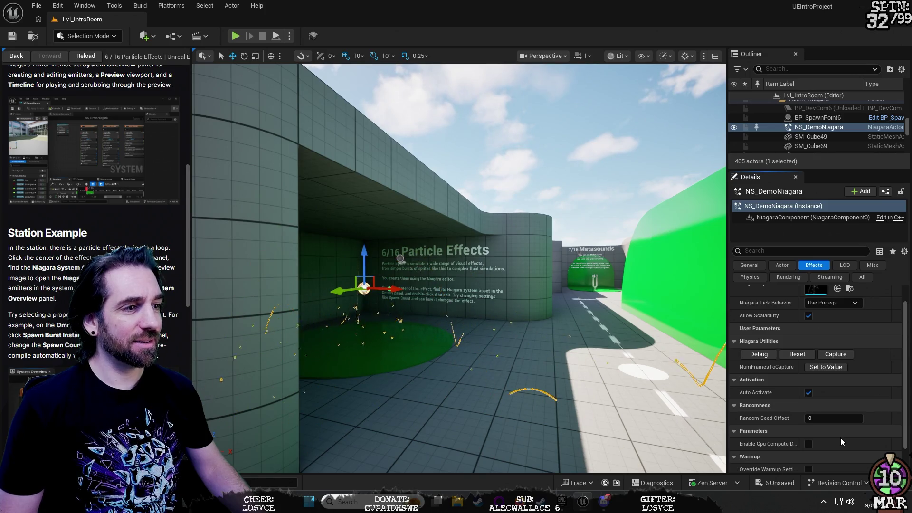
{"action": "scroll", "coordinate": [840, 437], "scroll_direction": "up", "scroll_amount": 1}
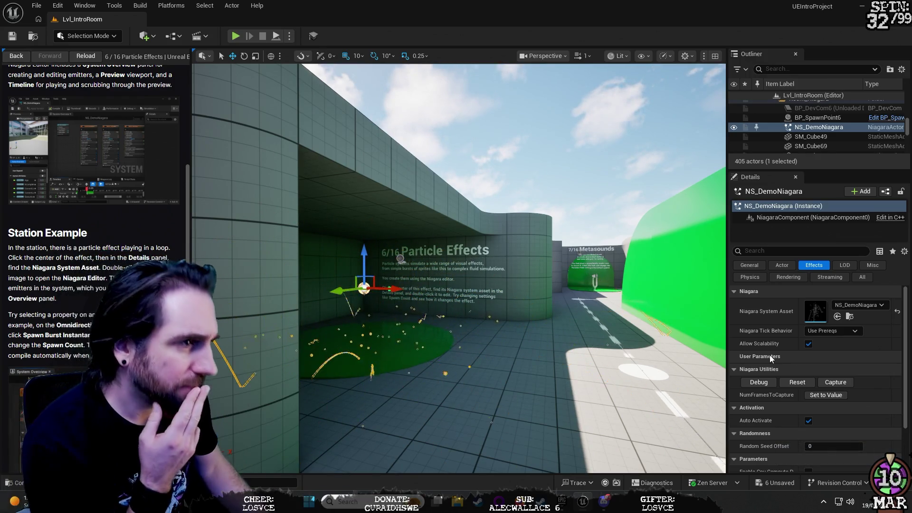
{"action": "double_click", "coordinate": [813, 312]}
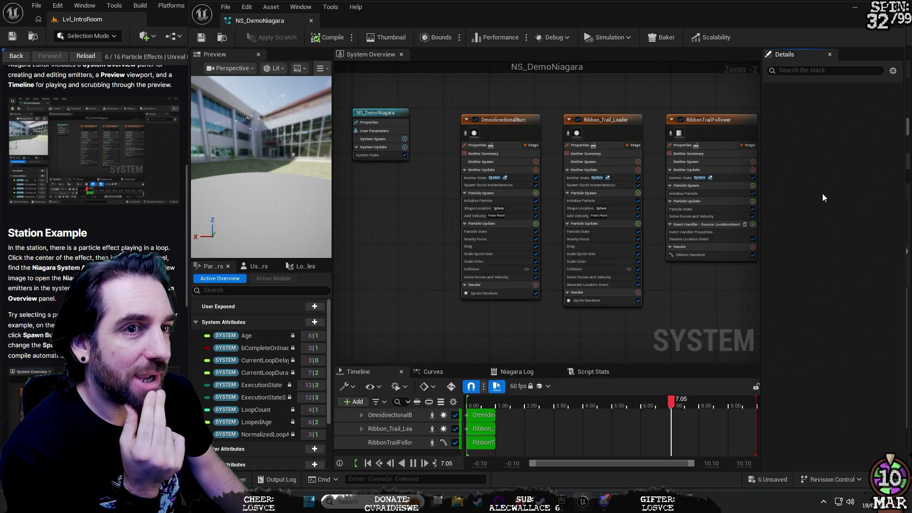
- Expand the OmnidirectionalBurst timeline track and select its Spawn Burst Instantaneous module
{"action": "scroll", "coordinate": [93, 142], "scroll_direction": "up", "scroll_amount": 4}
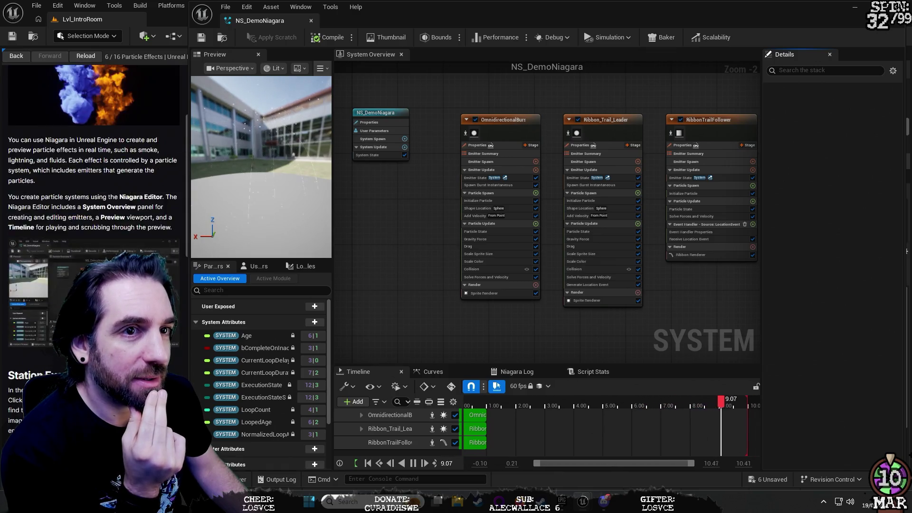
{"action": "scroll", "coordinate": [93, 143], "scroll_direction": "down", "scroll_amount": 3}
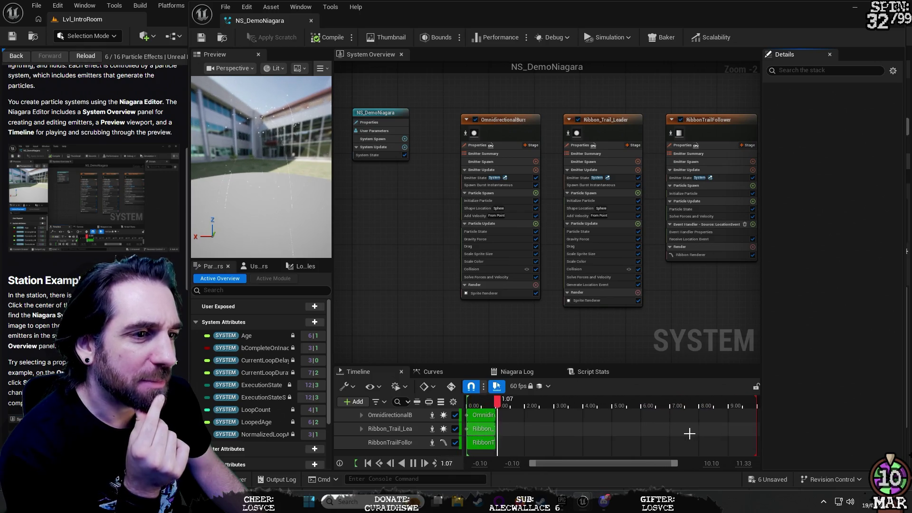
{"action": "left_click", "coordinate": [362, 415]}
{"action": "double_click", "coordinate": [395, 420]}
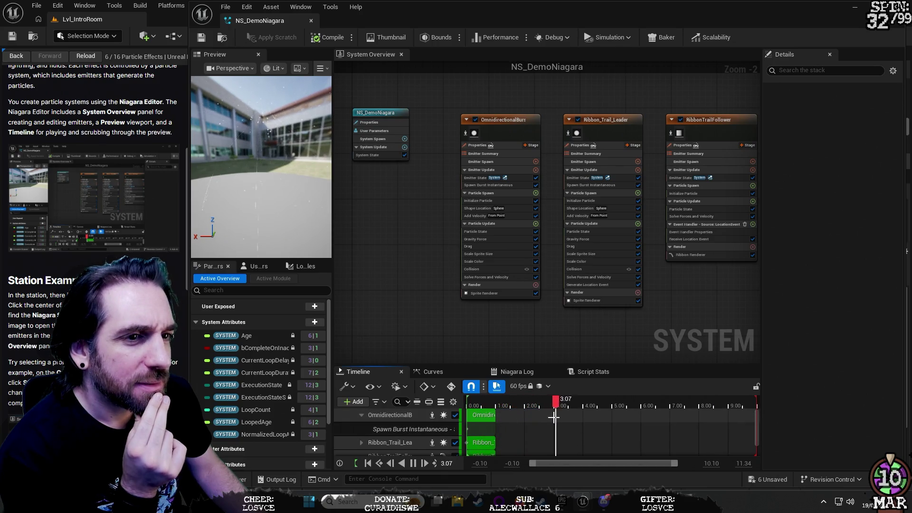
{"action": "left_click", "coordinate": [413, 431]}
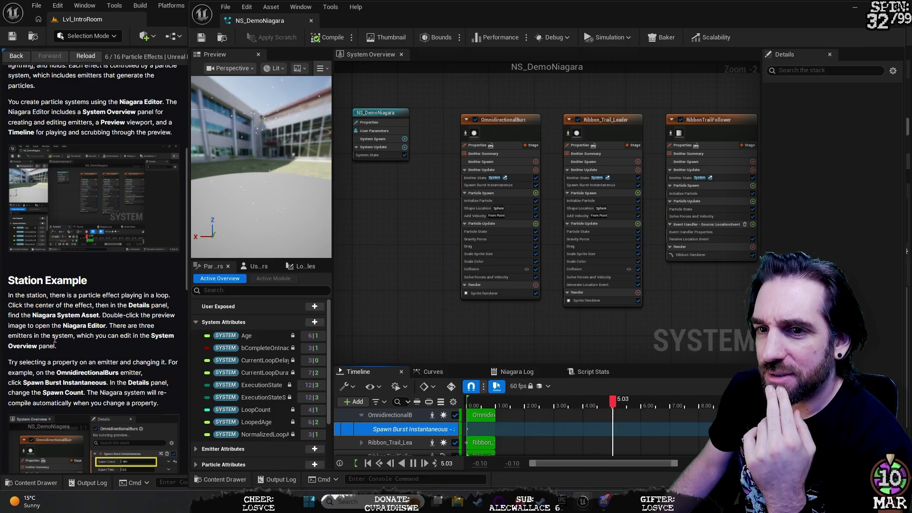
- Collapse OmnidirectionalBurst, inspect each emitter, and end on OmnidirectionalBurst's 100-particle settings
{"action": "left_click", "coordinate": [361, 415]}
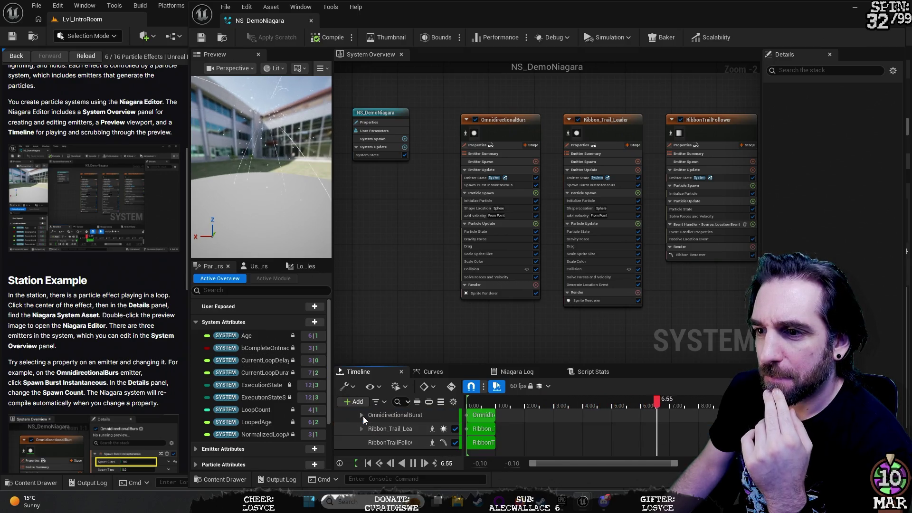
{"action": "left_click", "coordinate": [397, 416]}
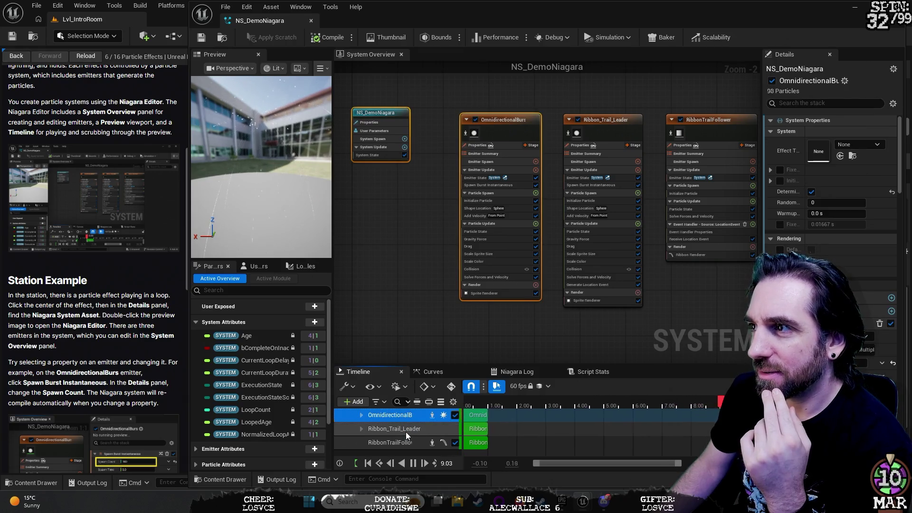
{"action": "left_click", "coordinate": [403, 434]}
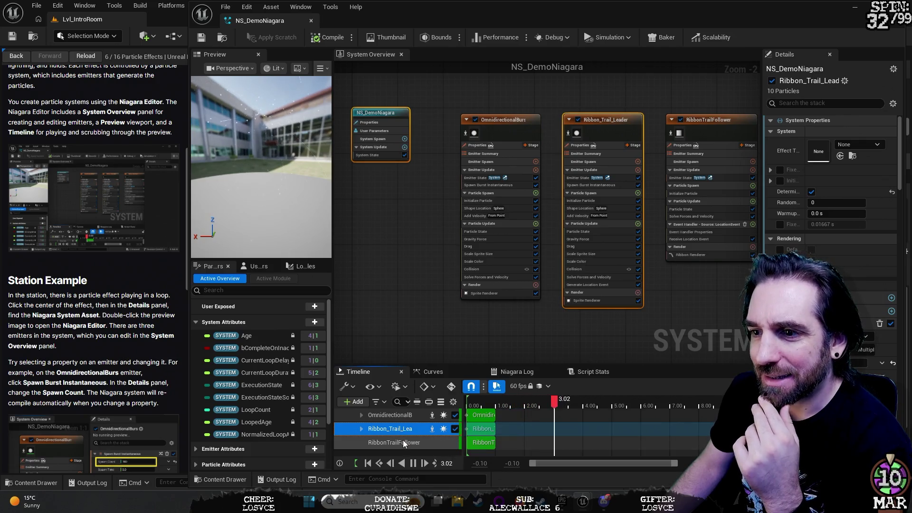
{"action": "left_click", "coordinate": [411, 446]}
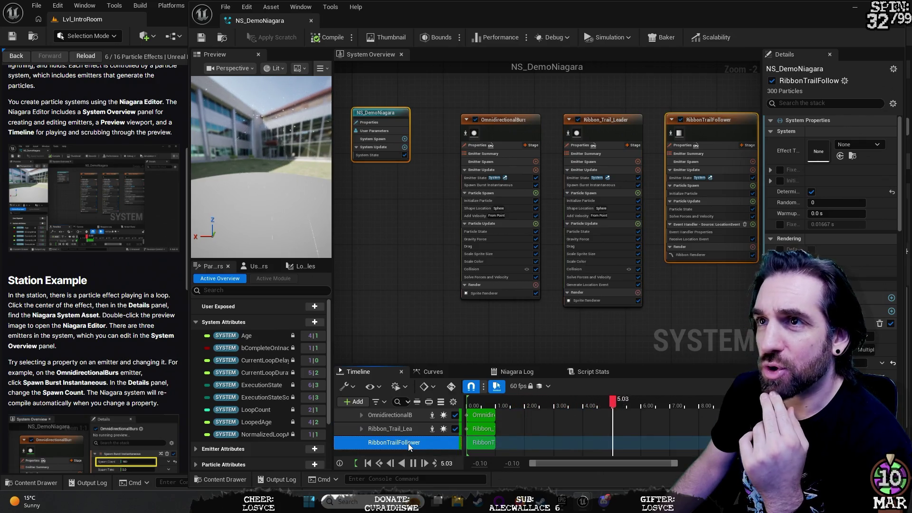
{"action": "left_click", "coordinate": [407, 418]}
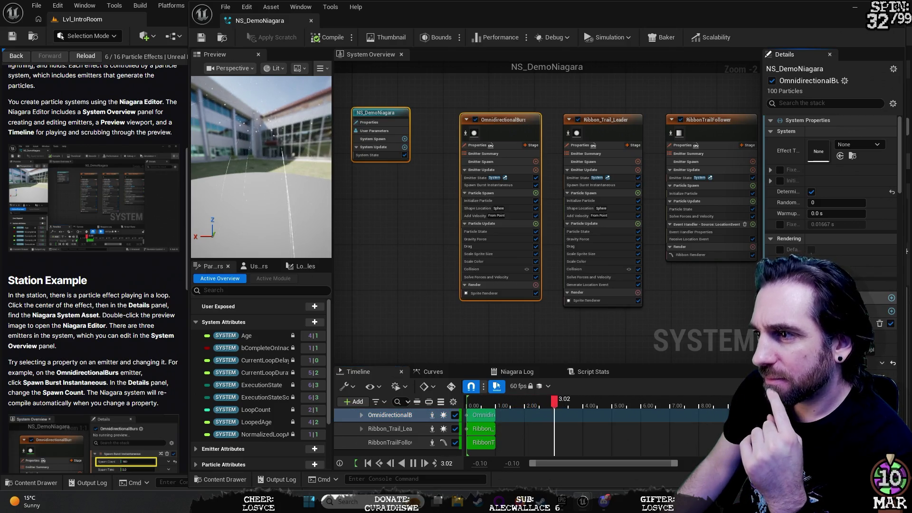
{"action": "scroll", "coordinate": [831, 285], "scroll_direction": "down", "scroll_amount": 1}
{"action": "scroll", "coordinate": [831, 285], "scroll_direction": "down", "scroll_amount": 1}
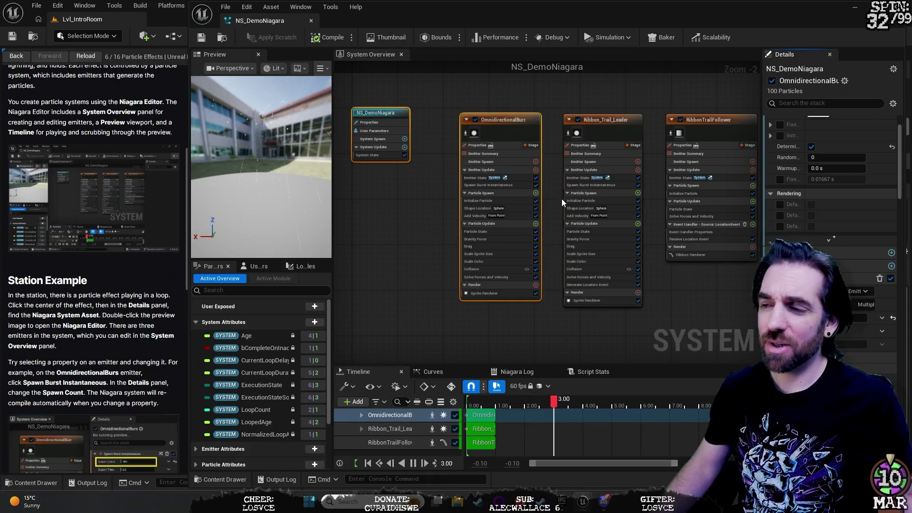
- Scroll through the emitter's Details sections and maximize the Niagara Editor to full screen
{"action": "scroll", "coordinate": [858, 269], "scroll_direction": "down", "scroll_amount": 2}
{"action": "scroll", "coordinate": [859, 270], "scroll_direction": "down", "scroll_amount": 5}
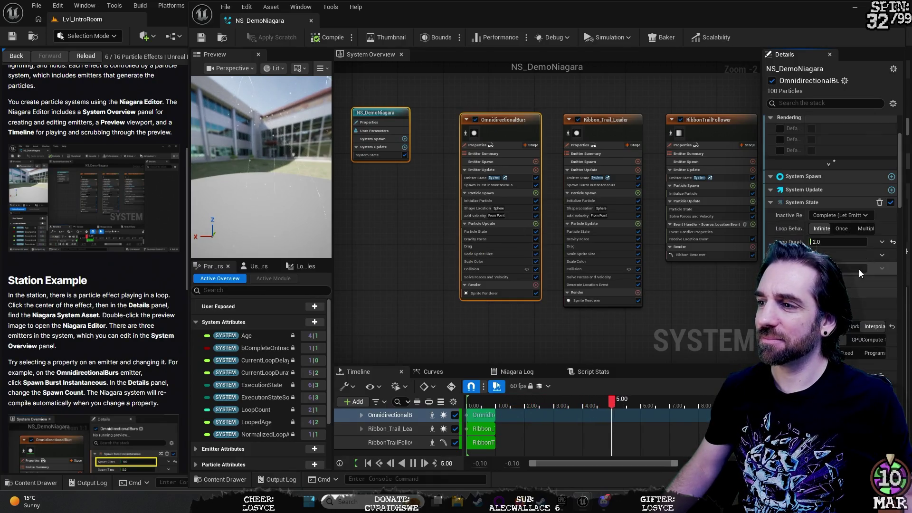
{"action": "scroll", "coordinate": [860, 271], "scroll_direction": "down", "scroll_amount": 5}
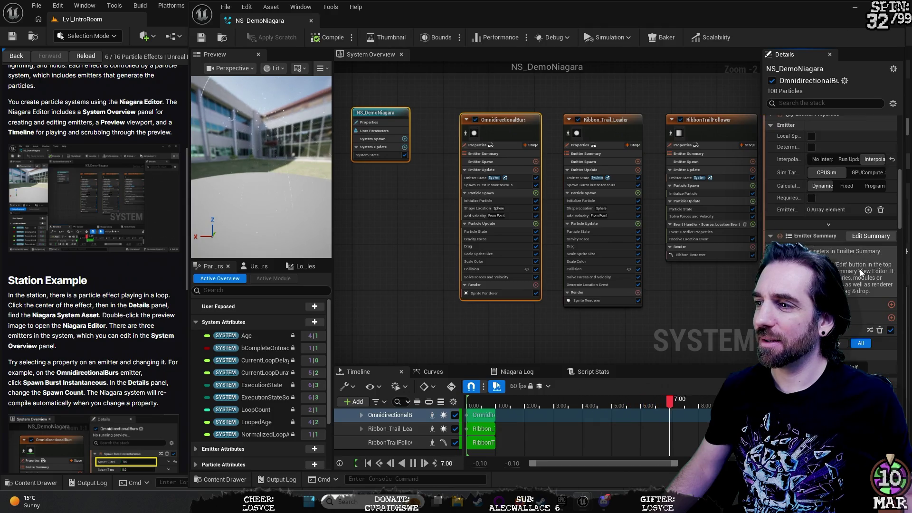
{"action": "scroll", "coordinate": [850, 311], "scroll_direction": "down", "scroll_amount": 2}
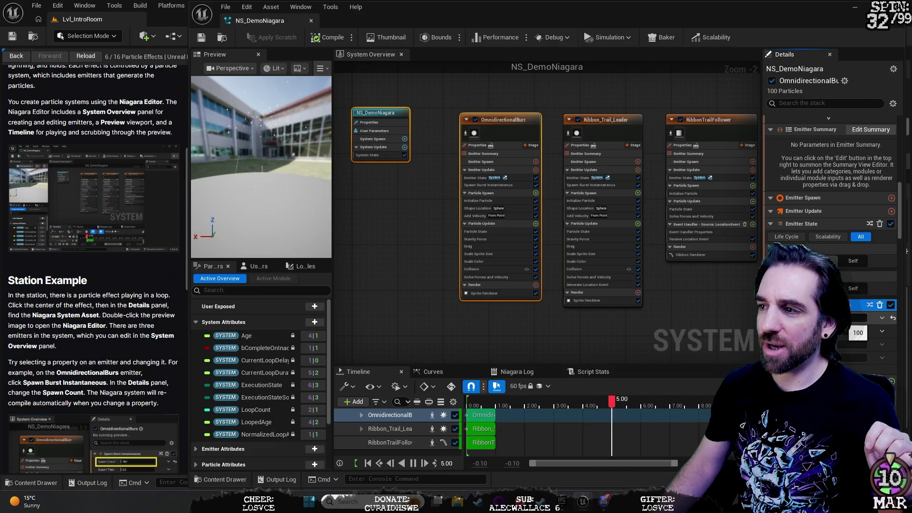
{"action": "key", "text": "super+Up"}
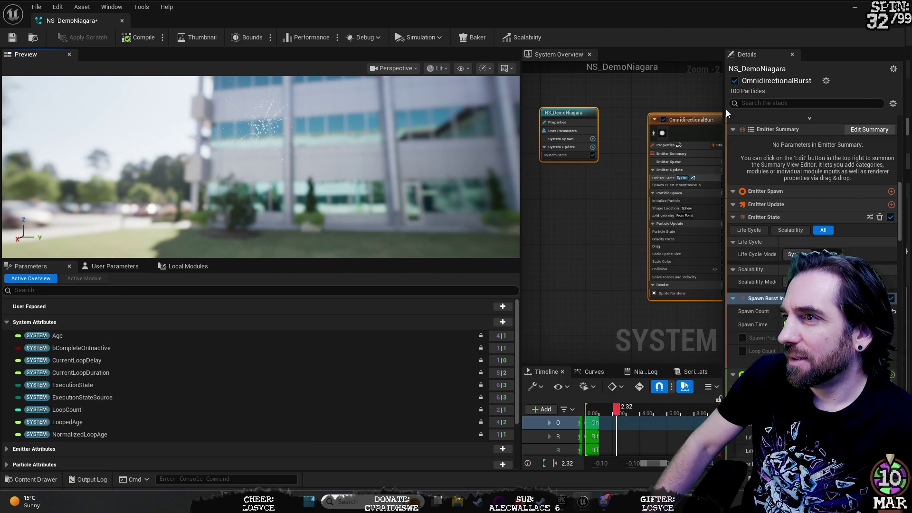
- Restart the effect preview and narrow the Niagara Editor to reveal the Station Example guide
{"action": "key", "text": "Return"}
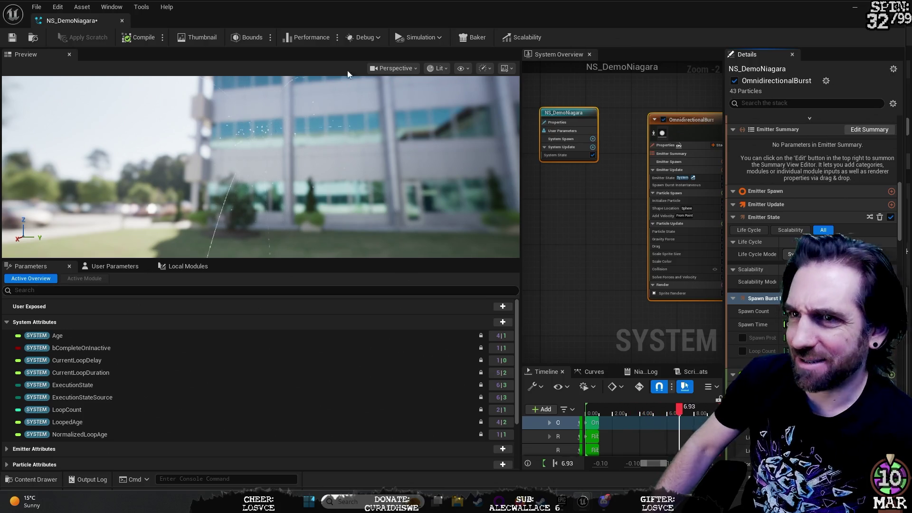
{"action": "mouse_move", "coordinate": [1, 45]}
{"action": "left_mouse_down"}
{"action": "mouse_move", "coordinate": [336, 48]}
{"action": "mouse_move", "coordinate": [188, 52]}
{"action": "left_mouse_up"}
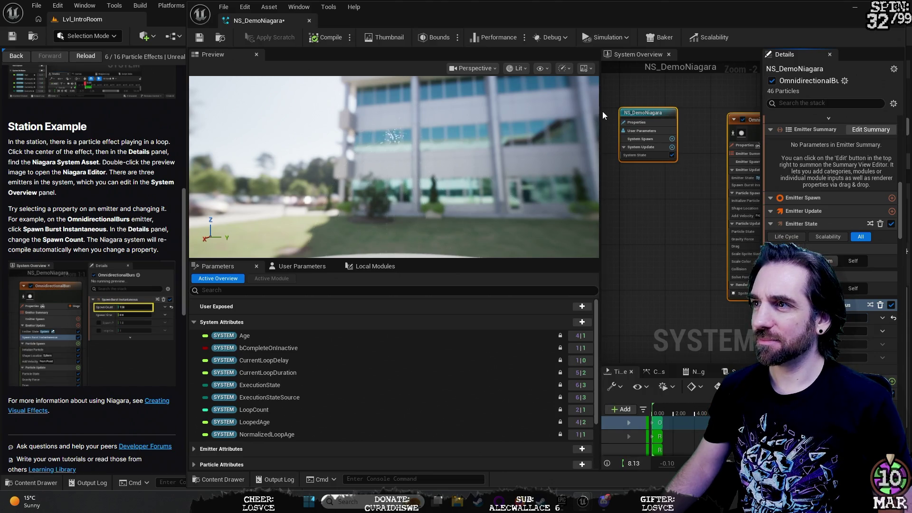
{"action": "left_click", "coordinate": [829, 55]}
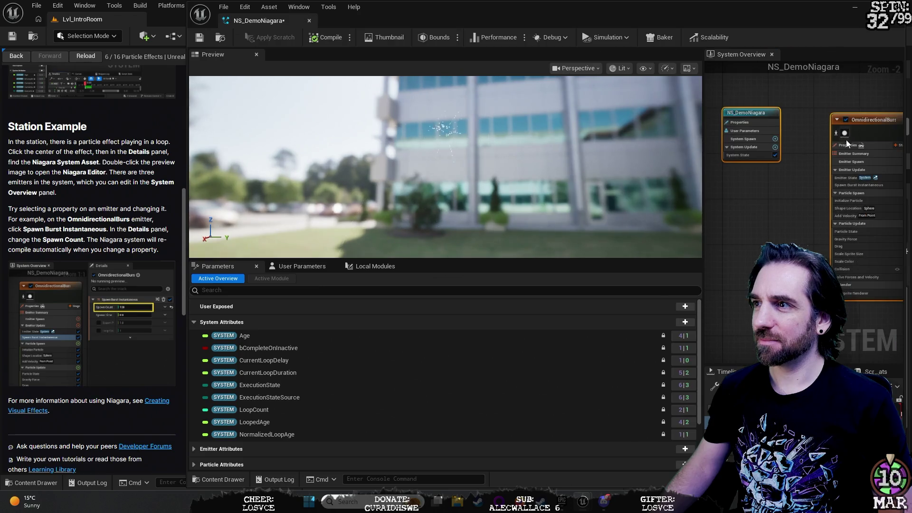
{"action": "scroll", "coordinate": [118, 346], "scroll_direction": "down", "scroll_amount": 2}
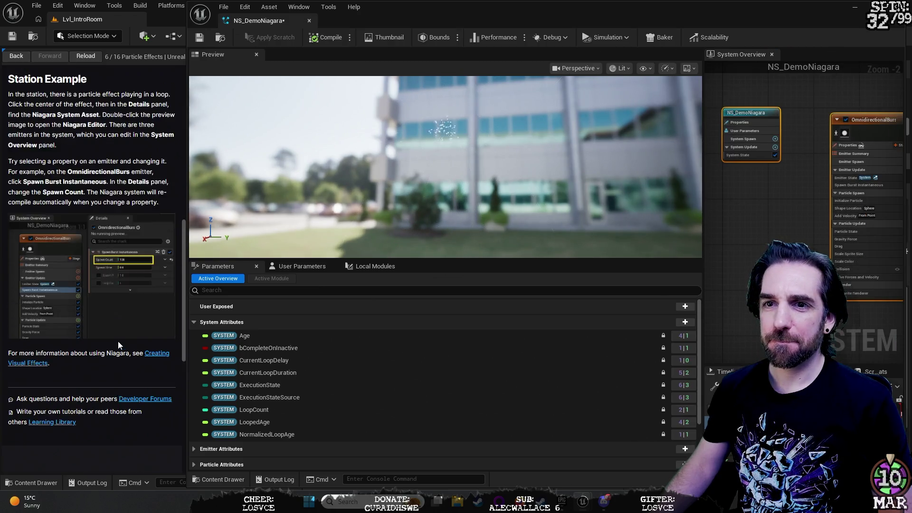
{"action": "scroll", "coordinate": [125, 342], "scroll_direction": "up", "scroll_amount": 10}
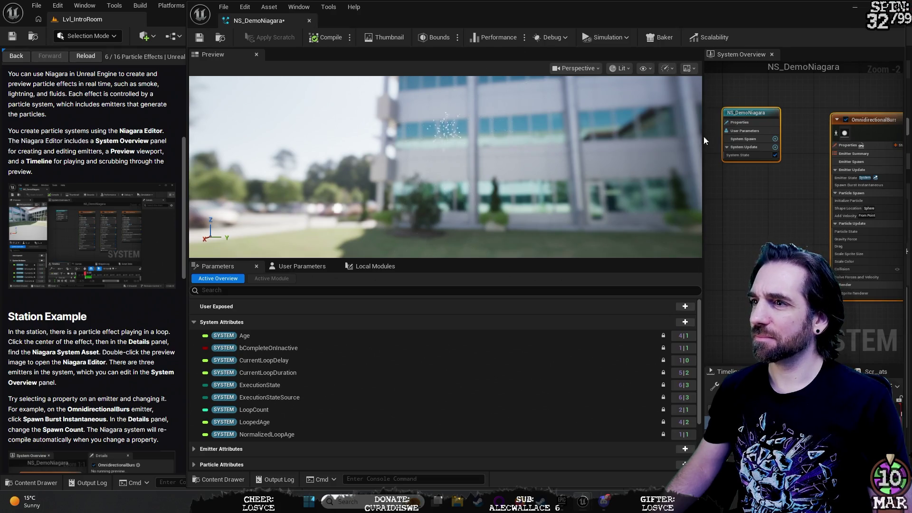
{"action": "left_click_drag", "start_coordinate": [703, 171], "coordinate": [359, 185]}
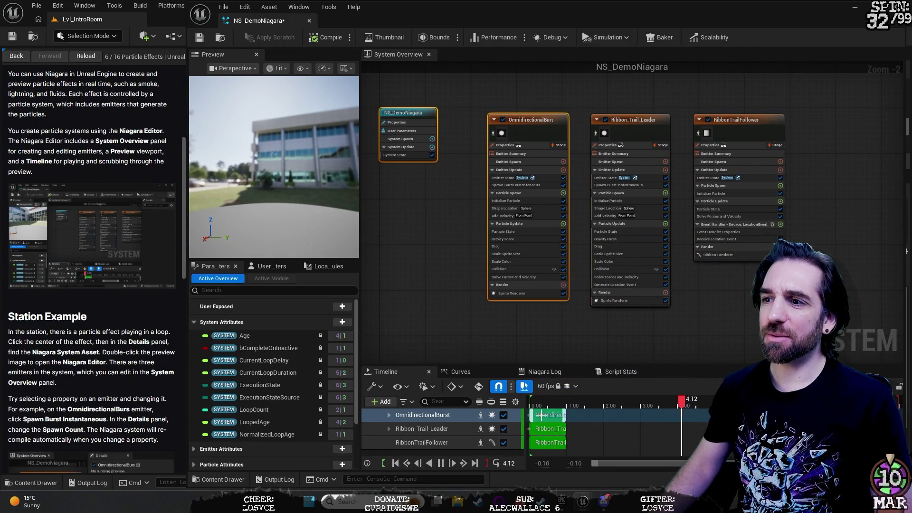
{"action": "left_click", "coordinate": [412, 417]}
{"action": "double_click", "coordinate": [413, 416]}
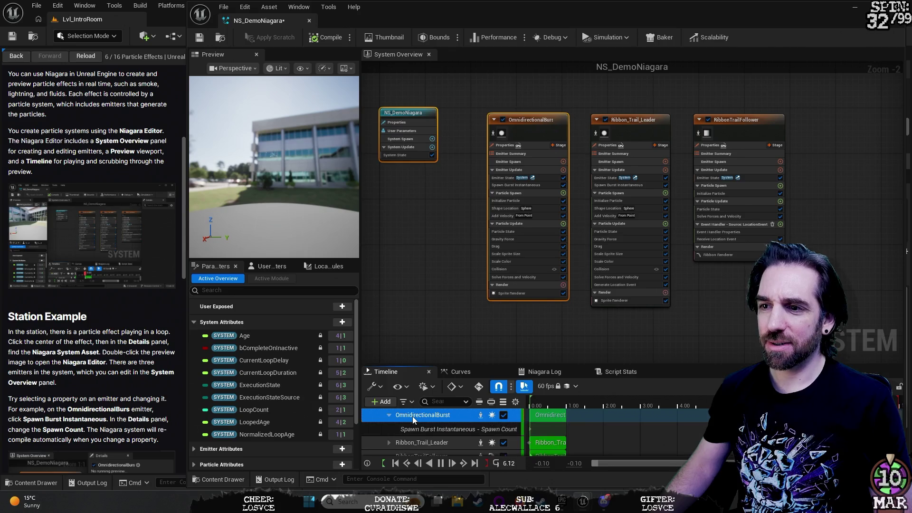
{"action": "left_click", "coordinate": [389, 416]}
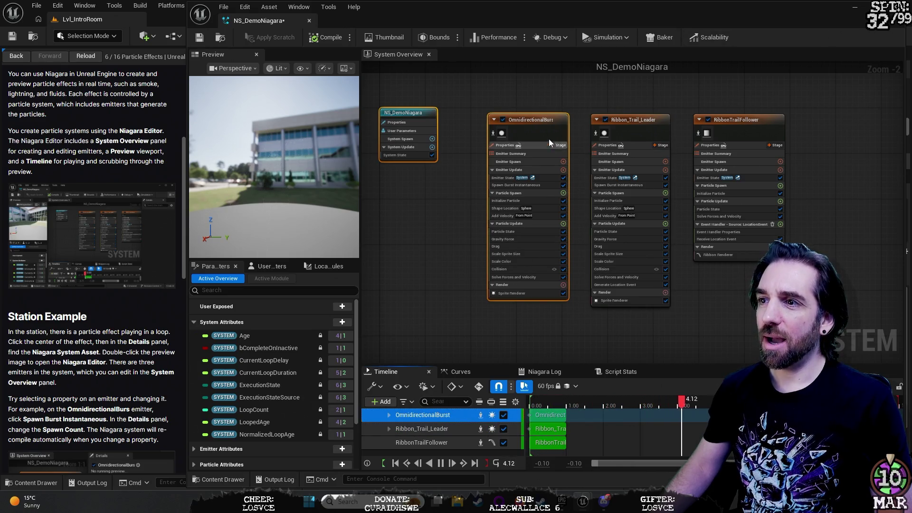
{"action": "scroll", "coordinate": [519, 153], "scroll_direction": "up", "scroll_amount": 4}
- Zoom the System Overview to 1:1 and expand OmnidirectionalBurst to reveal its Spawn Count track
{"action": "scroll", "coordinate": [520, 151], "scroll_direction": "down", "scroll_amount": 1}
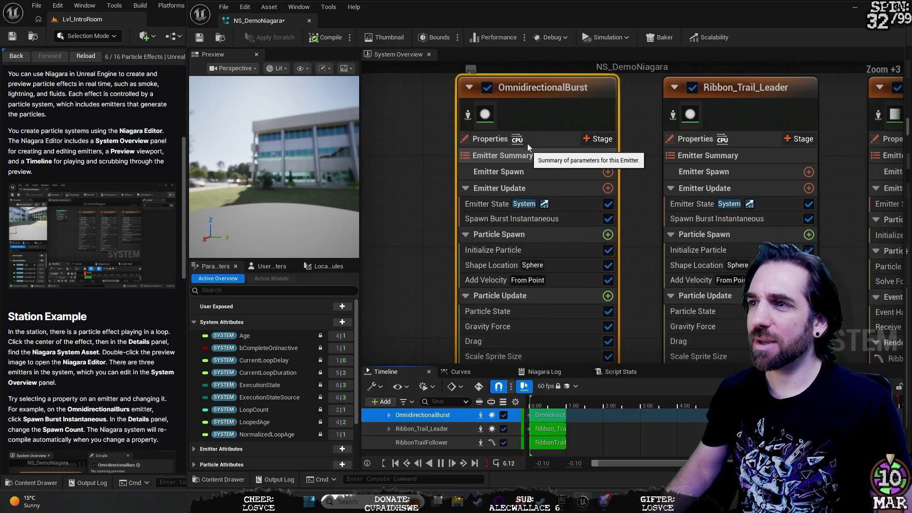
{"action": "scroll", "coordinate": [533, 132], "scroll_direction": "down", "scroll_amount": 1}
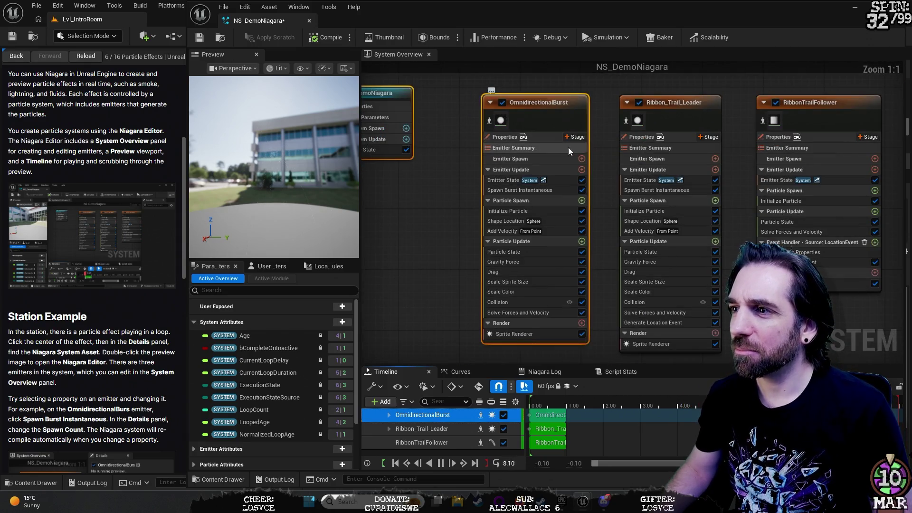
{"action": "scroll", "coordinate": [607, 145], "scroll_direction": "up", "scroll_amount": 1}
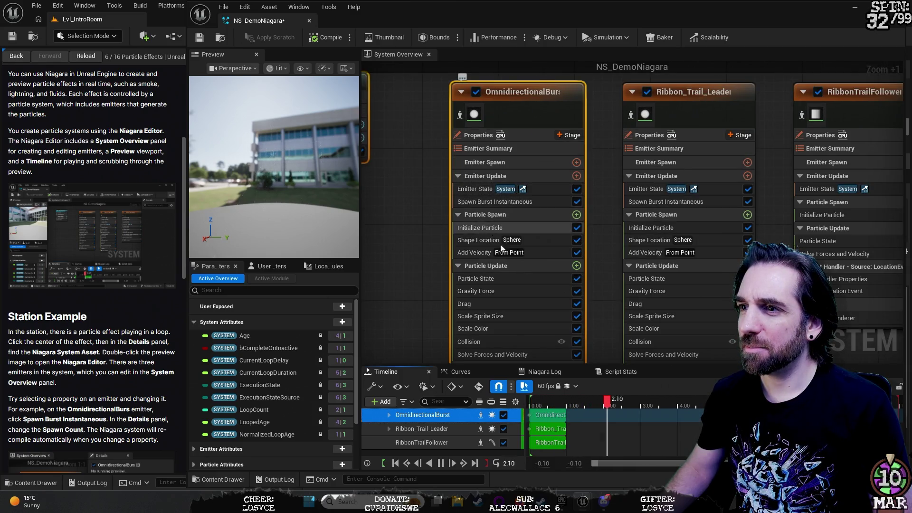
{"action": "scroll", "coordinate": [600, 250], "scroll_direction": "down", "scroll_amount": 1}
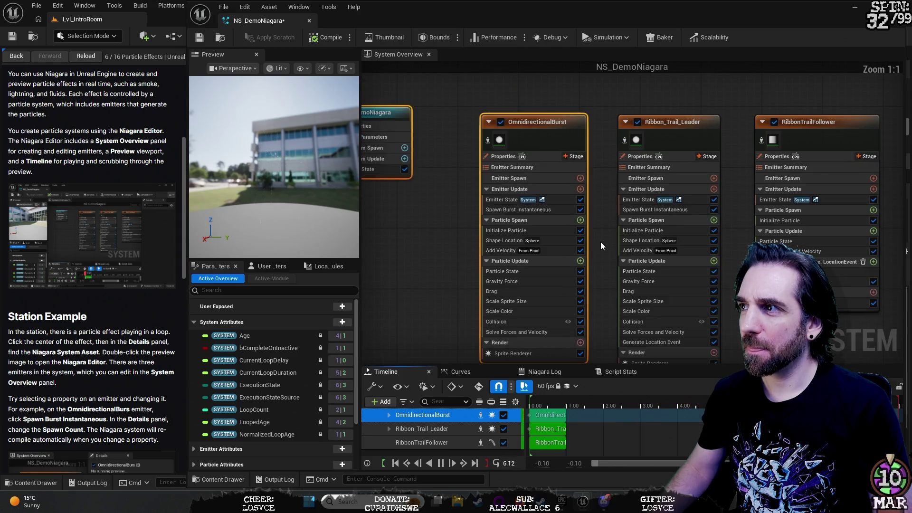
{"action": "scroll", "coordinate": [601, 242], "scroll_direction": "down", "scroll_amount": 2}
{"action": "scroll", "coordinate": [600, 242], "scroll_direction": "up", "scroll_amount": 2}
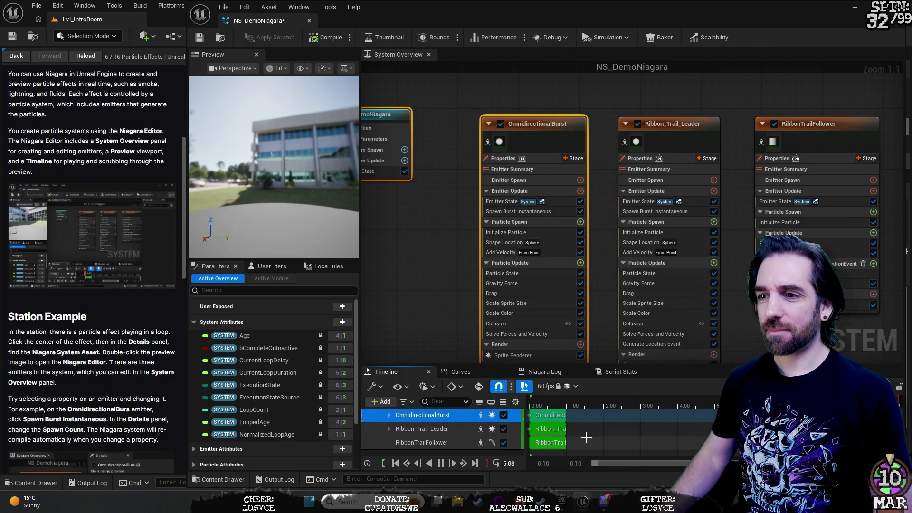
{"action": "double_click", "coordinate": [420, 411]}
- Select the Spawn Count track, collapse OmnidirectionalBurst, and open then dismiss its context menu
{"action": "left_click", "coordinate": [431, 426]}
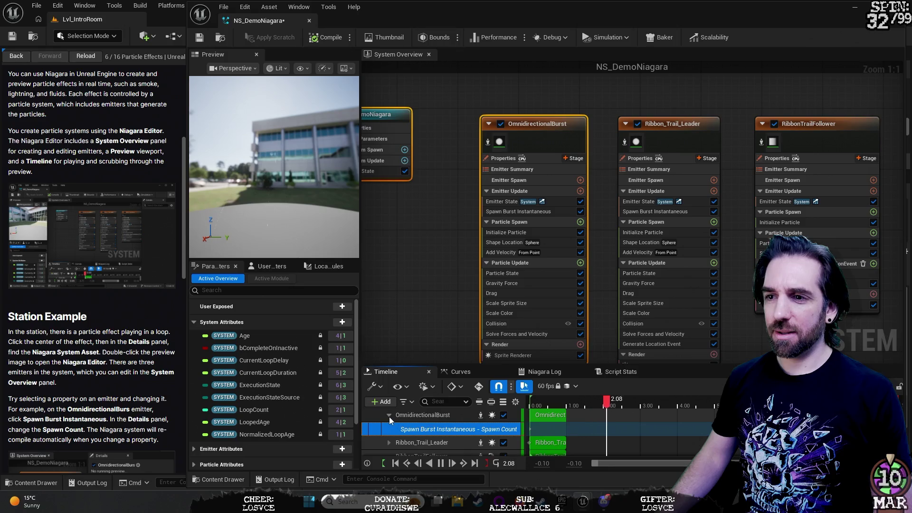
{"action": "left_click", "coordinate": [389, 416]}
{"action": "right_click", "coordinate": [411, 420]}
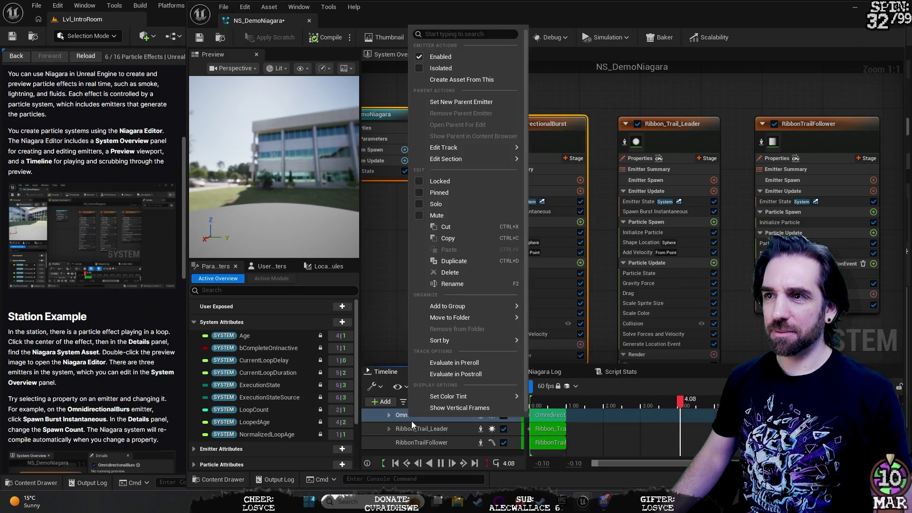
{"action": "left_click", "coordinate": [409, 419]}
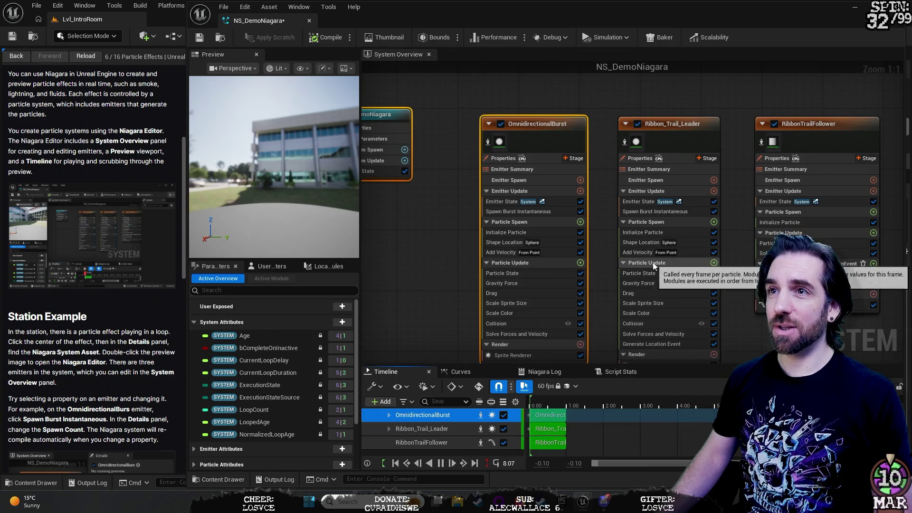
- Restore the Niagara editor to a smaller floating window and select the OmnidirectionalBurst track
{"action": "mouse_move", "coordinate": [808, 13]}
{"action": "left_mouse_down"}
{"action": "mouse_move", "coordinate": [722, 142]}
{"action": "mouse_move", "coordinate": [572, 159]}
{"action": "mouse_move", "coordinate": [666, 48]}
{"action": "mouse_move", "coordinate": [706, 29]}
{"action": "mouse_move", "coordinate": [682, 16]}
{"action": "mouse_move", "coordinate": [688, 10]}
{"action": "left_mouse_up"}
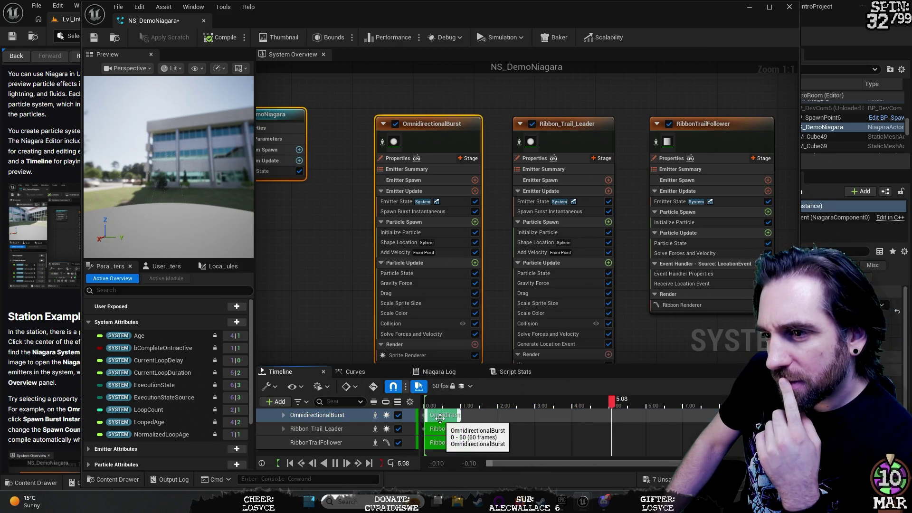
{"action": "scroll", "coordinate": [442, 416], "scroll_direction": "up", "scroll_amount": 5}
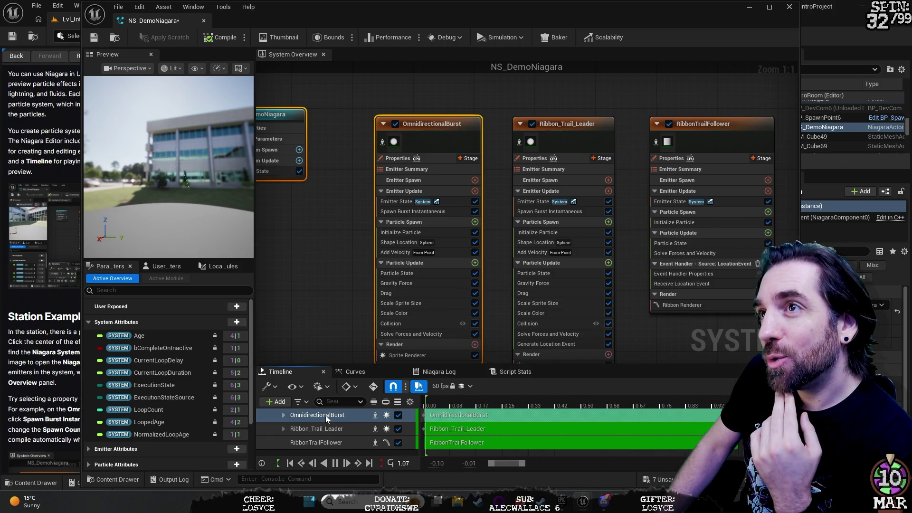
{"action": "left_click", "coordinate": [326, 415]}
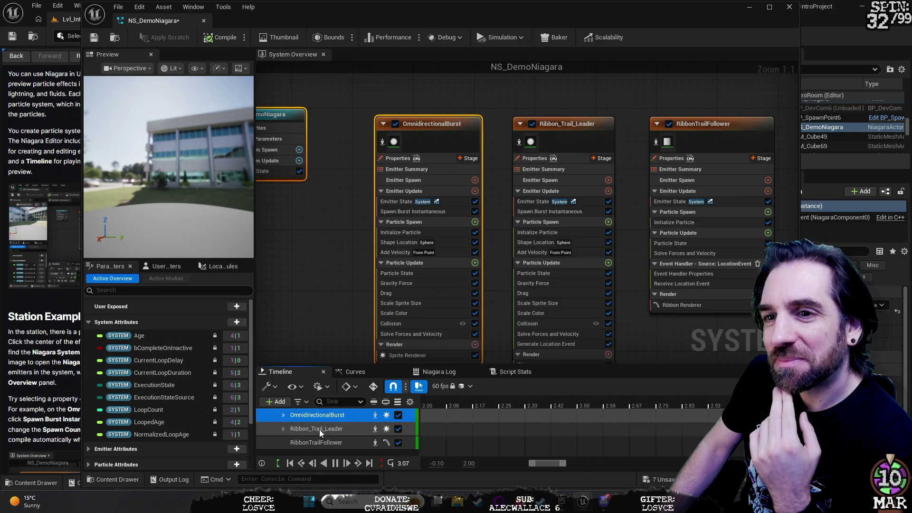
- Return the Niagara editor to its full placement and scroll the tutorial's Station Example text
{"action": "left_click_drag", "start_coordinate": [534, 10], "coordinate": [640, 9]}
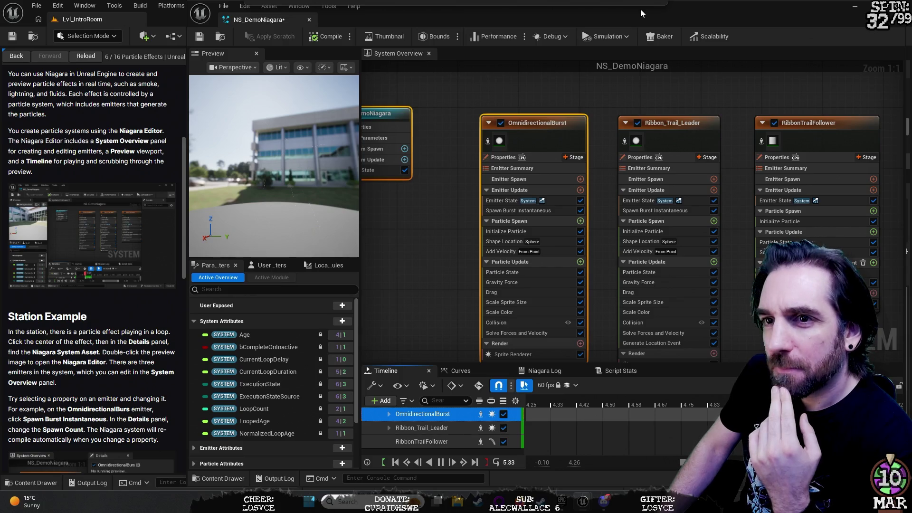
{"action": "scroll", "coordinate": [79, 170], "scroll_direction": "up", "scroll_amount": 4}
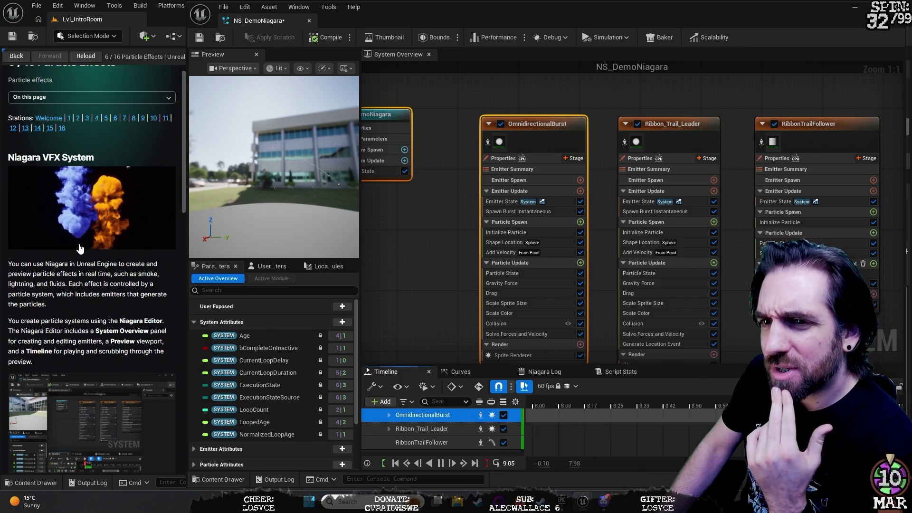
{"action": "scroll", "coordinate": [107, 304], "scroll_direction": "down", "scroll_amount": 1}
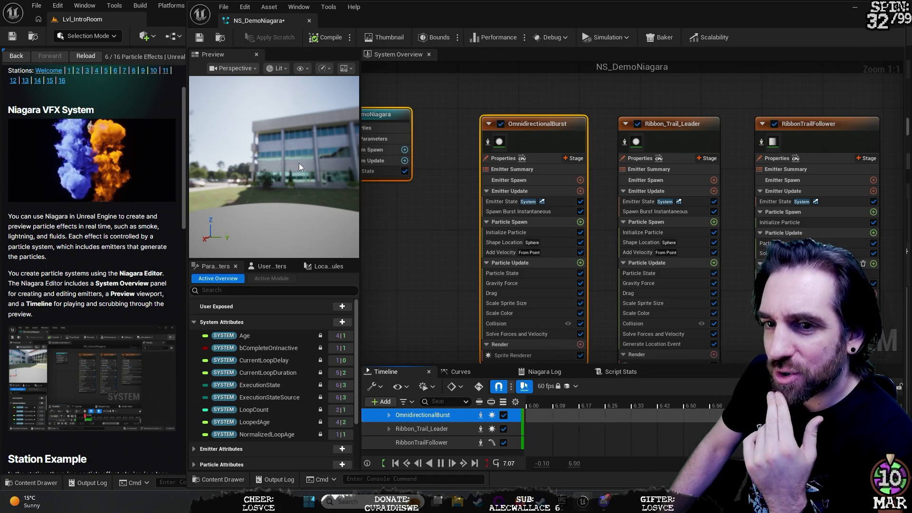
{"action": "scroll", "coordinate": [103, 325], "scroll_direction": "down", "scroll_amount": 4}
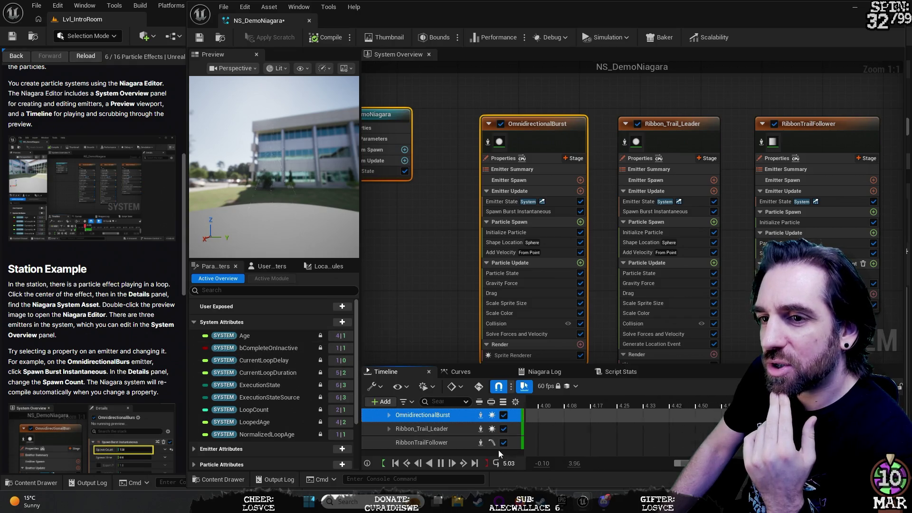
- Select Ribbon_Trail_Leader, then reselect and expand OmnidirectionalBurst to show its Spawn Count track
{"action": "left_click", "coordinate": [451, 429]}
{"action": "left_click", "coordinate": [440, 415]}
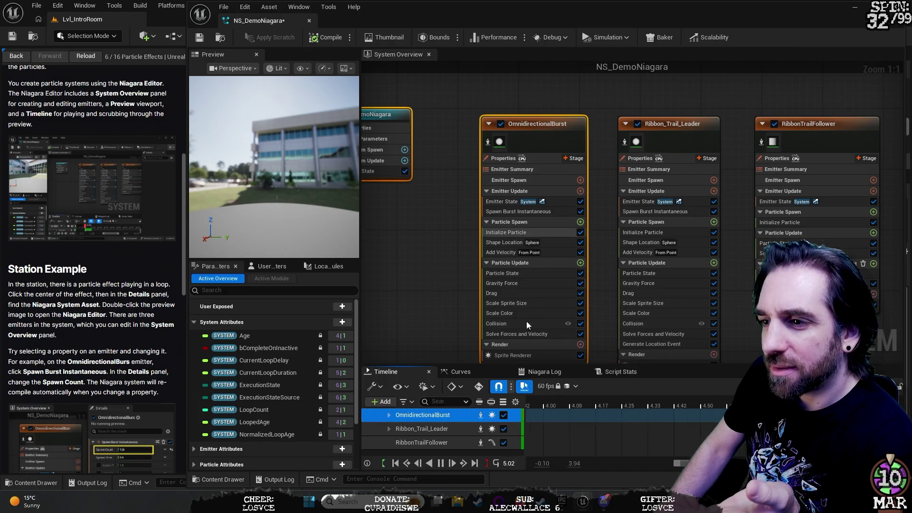
{"action": "double_click", "coordinate": [436, 417]}
- Select the Spawn Count sub-track, collapse OmnidirectionalBurst, and open then dismiss its track actions
{"action": "left_click", "coordinate": [443, 430]}
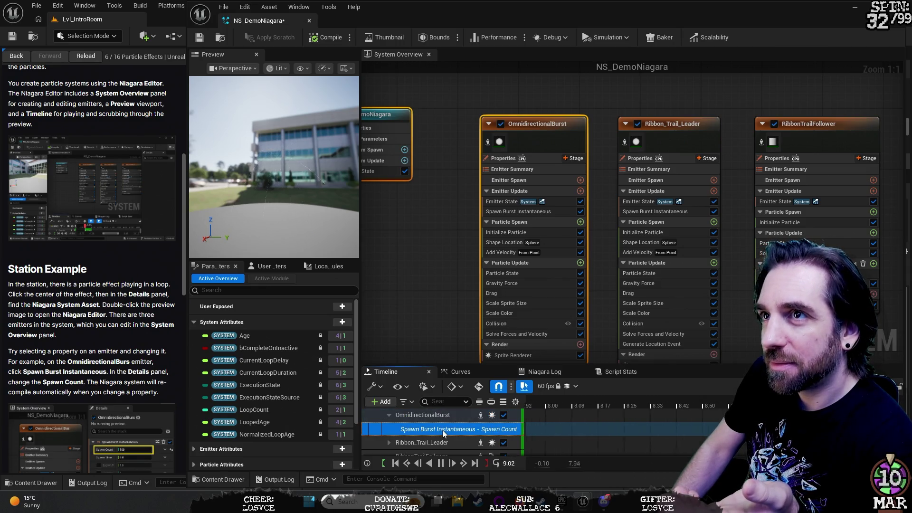
{"action": "left_click", "coordinate": [391, 413]}
{"action": "right_click", "coordinate": [420, 416]}
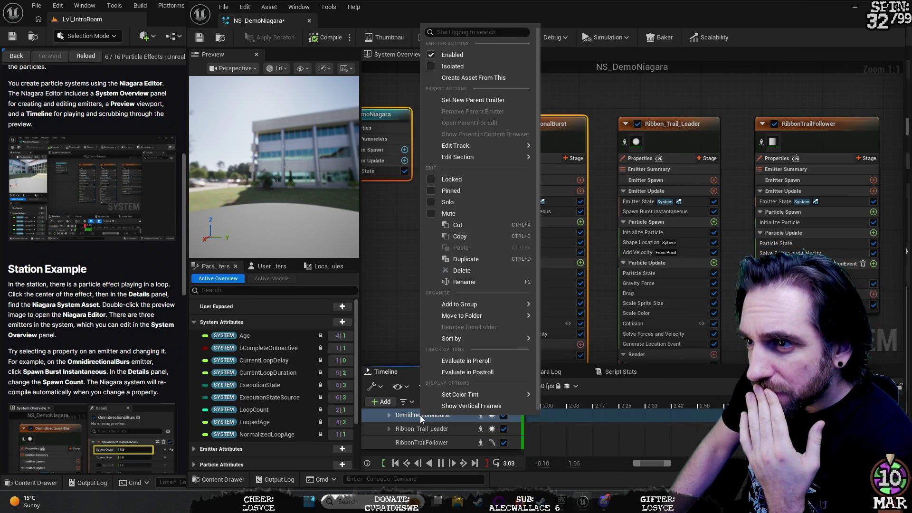
{"action": "left_click", "coordinate": [400, 329]}
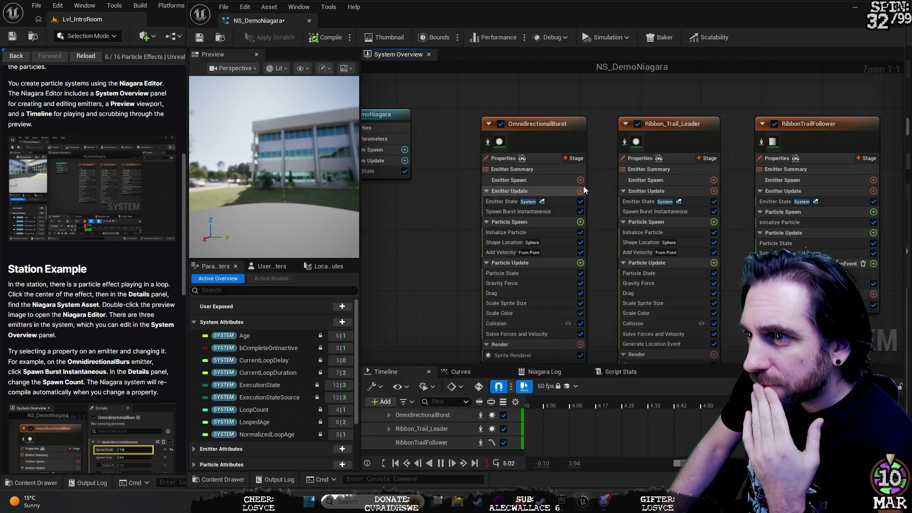
- Select OmnidirectionalBurst in the System Overview, then close the NS_DemoNiagara editor
{"action": "left_click", "coordinate": [543, 122]}
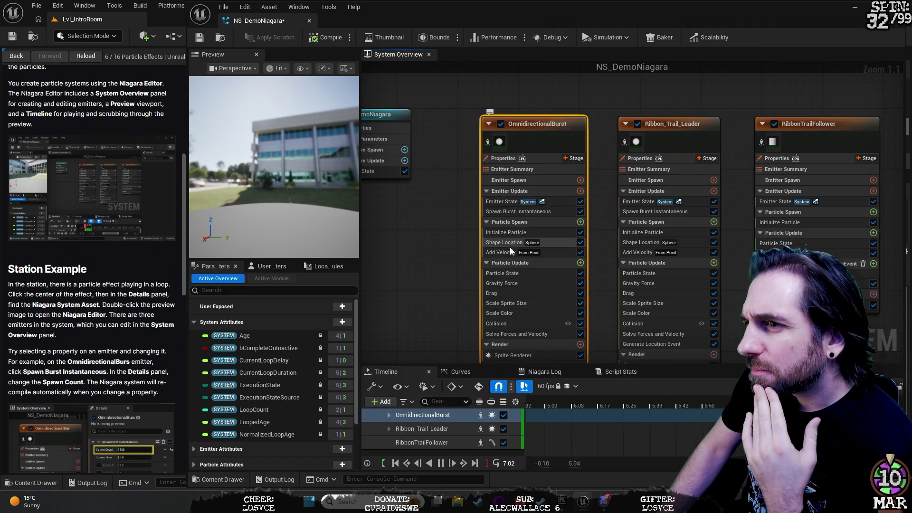
{"action": "scroll", "coordinate": [469, 300], "scroll_direction": "down", "scroll_amount": 3}
{"action": "scroll", "coordinate": [469, 300], "scroll_direction": "up", "scroll_amount": 4}
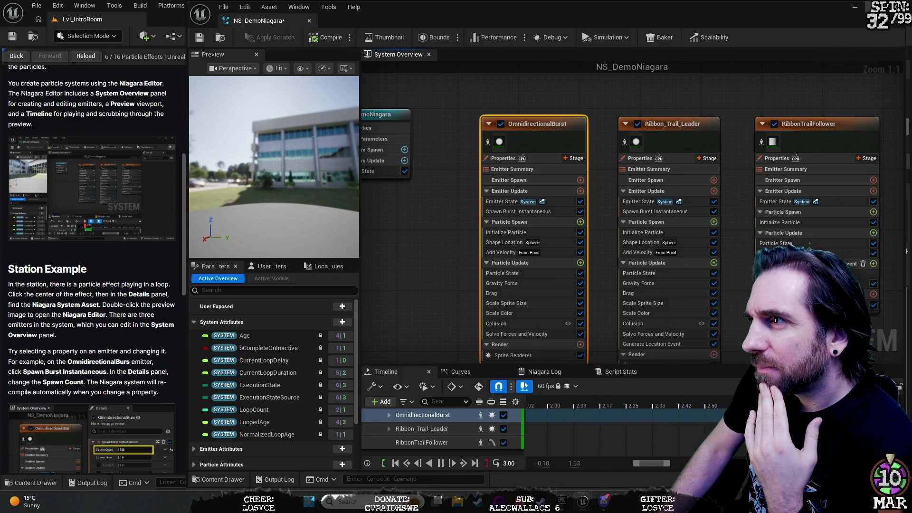
{"action": "left_click", "coordinate": [868, 7]}
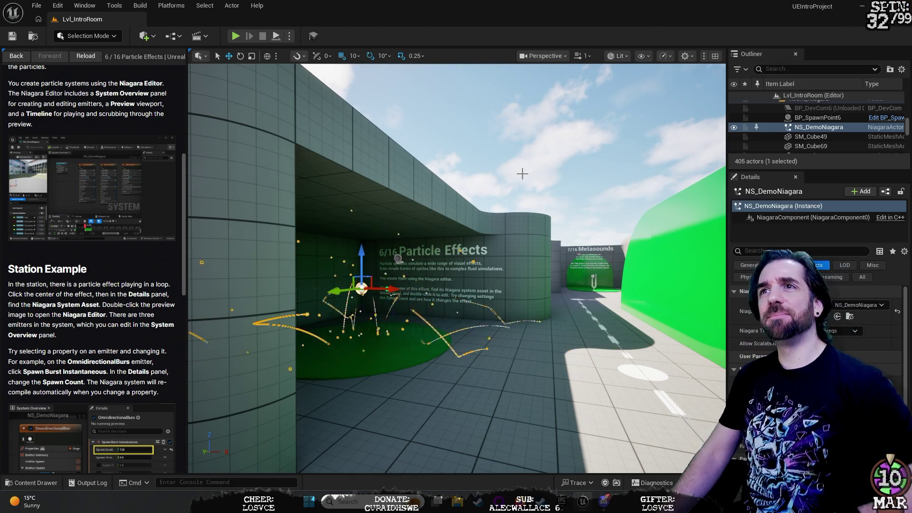
- Fly the camera through the tunnel to the 5/16 Materials station and focus the view
{"action": "mouse_move", "coordinate": [522, 173]}
{"action": "left_mouse_down"}
{"action": "mouse_move", "coordinate": [458, 332]}
{"action": "mouse_move", "coordinate": [241, 193]}
{"action": "mouse_move", "coordinate": [194, 123]}
{"action": "left_mouse_up"}
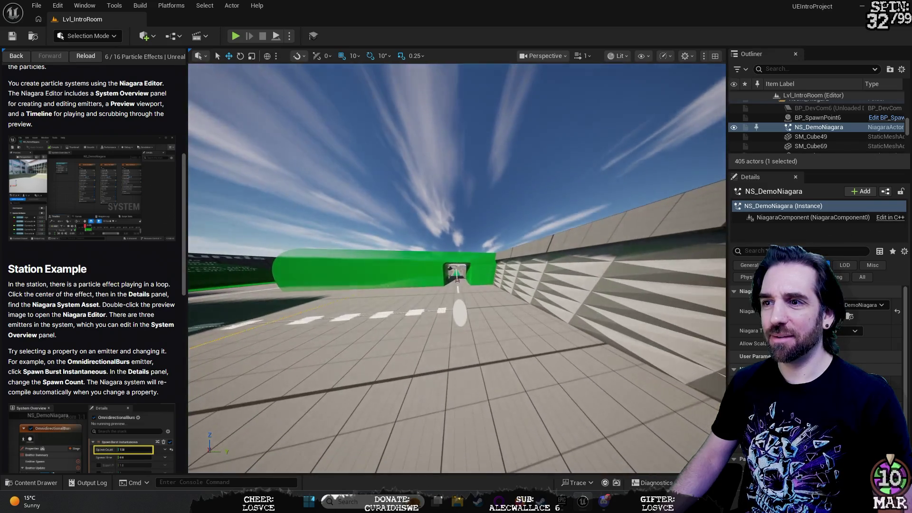
{"action": "key", "text": "f"}
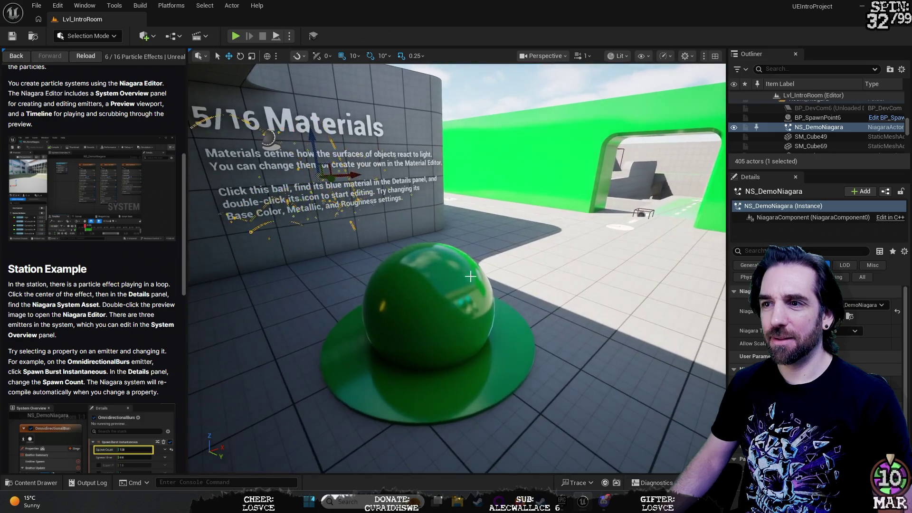
- Select the green sphere at the Materials station
{"action": "left_click", "coordinate": [457, 284]}
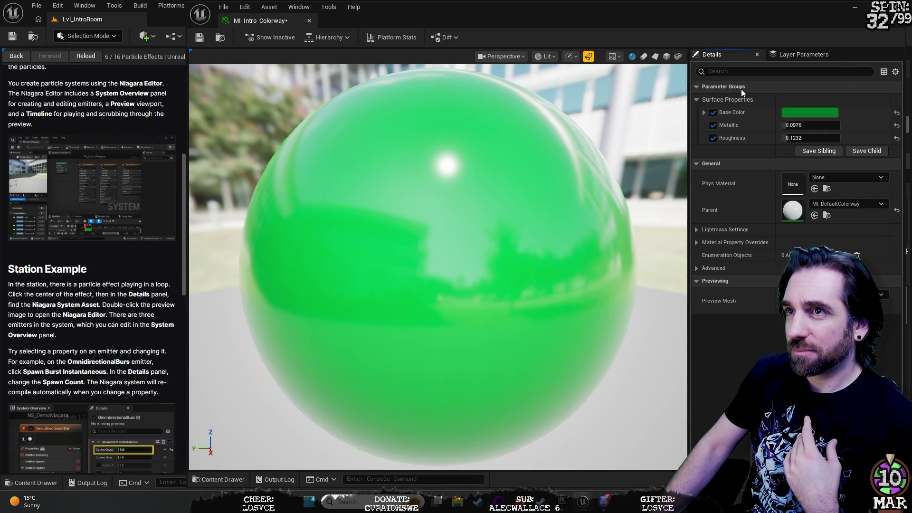
- Save the material as a new child instance with the _FRZ suffix and close the editor
{"action": "left_click", "coordinate": [870, 151]}
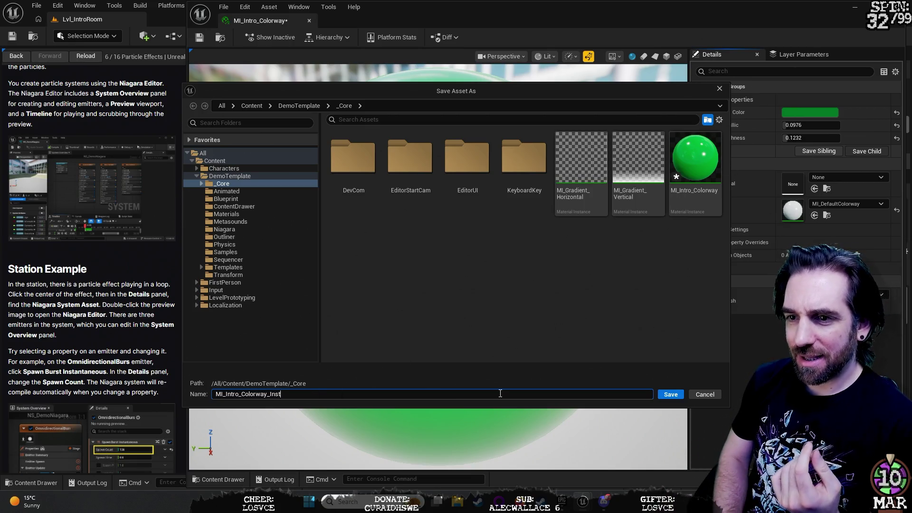
{"action": "type", "text": "_"}
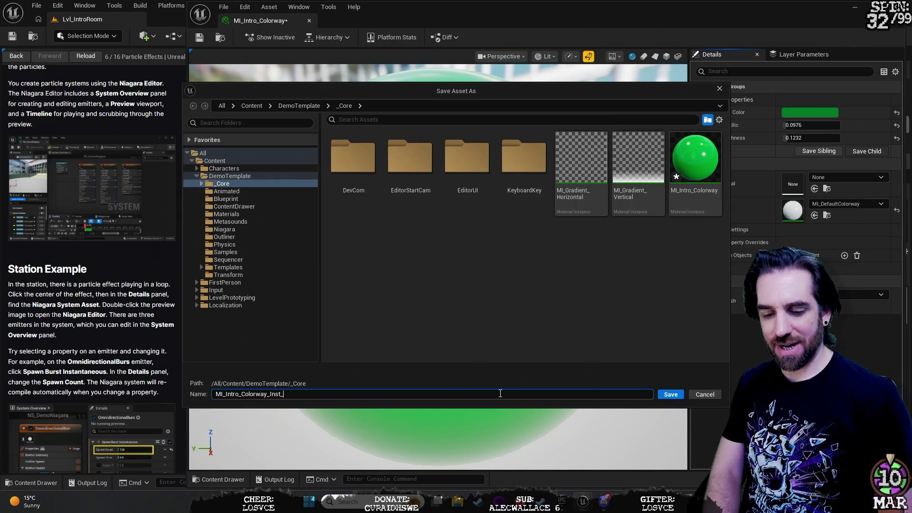
{"action": "type", "text": "FRZ"}
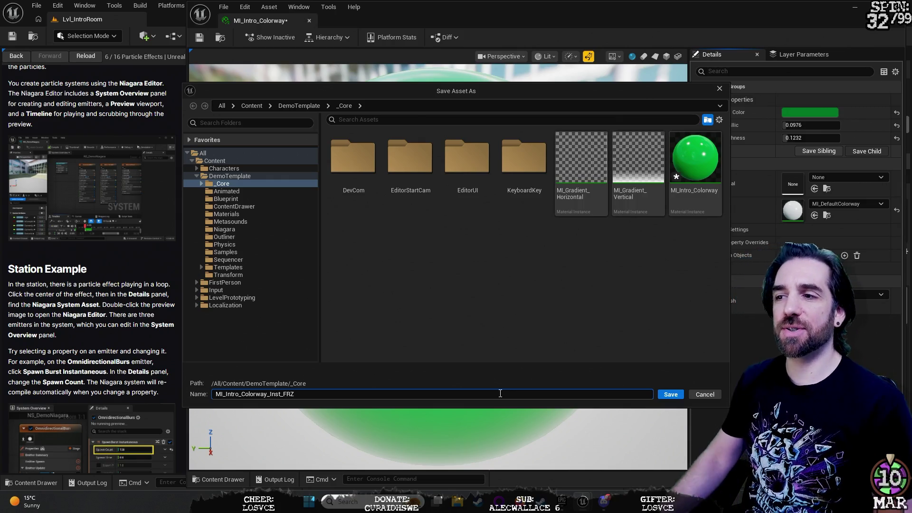
{"action": "left_click", "coordinate": [666, 396]}
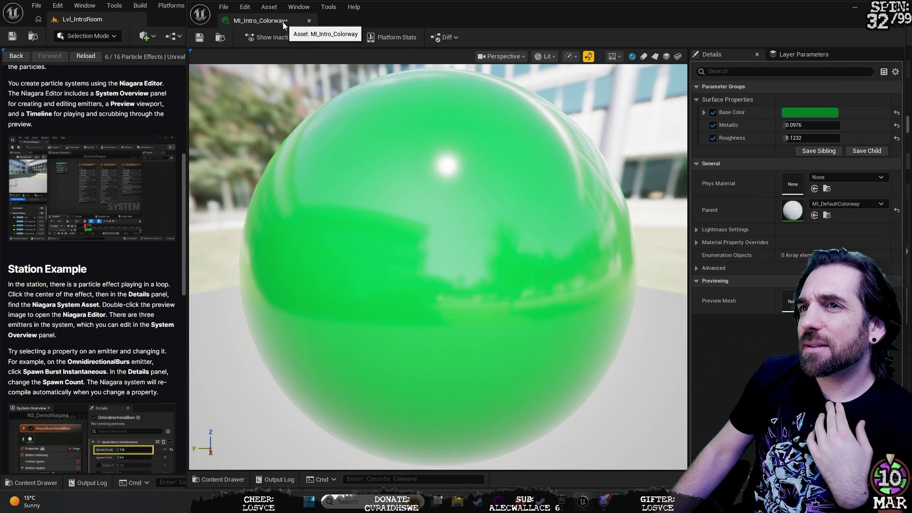
{"action": "left_click", "coordinate": [899, 7]}
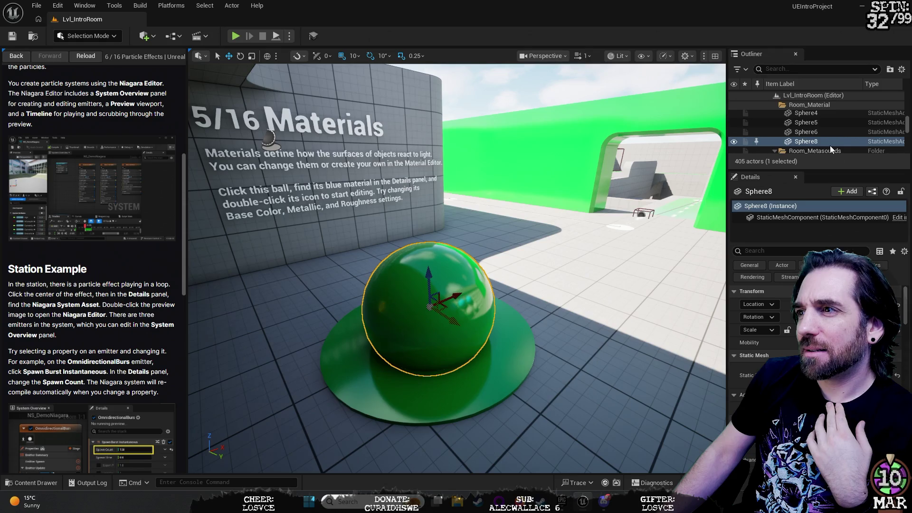
- Inspect the Static Mesh asset picker, choose the Sphere8 instance, and open its child material instance
{"action": "mouse_move", "coordinate": [800, 220]}
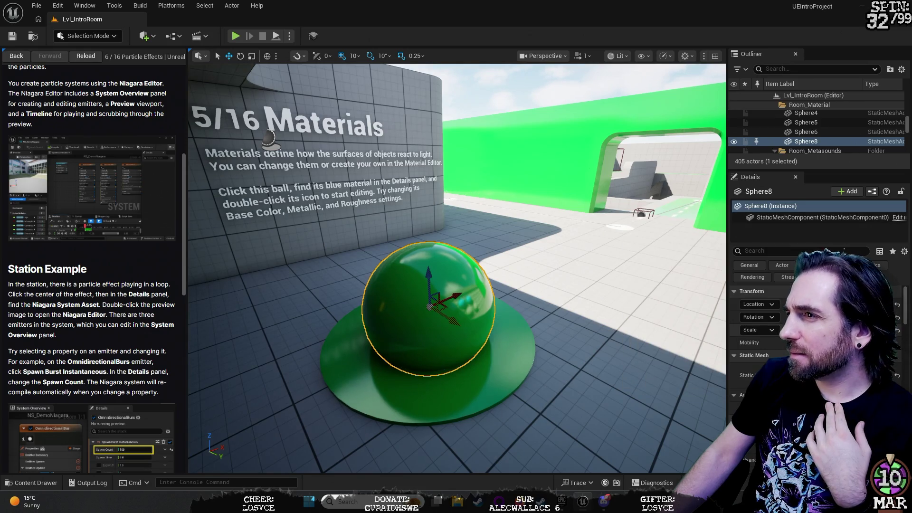
{"action": "left_click_drag", "start_coordinate": [760, 241], "coordinate": [760, 245]}
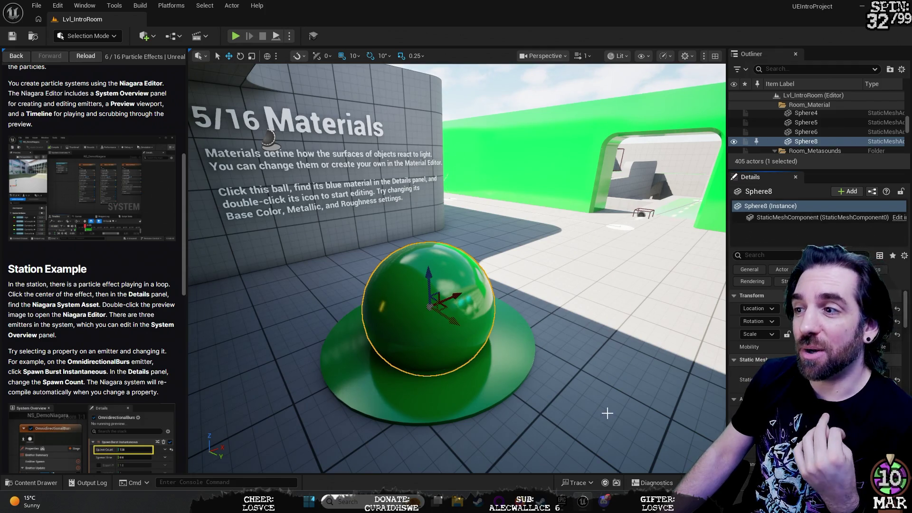
{"action": "left_click", "coordinate": [845, 373]}
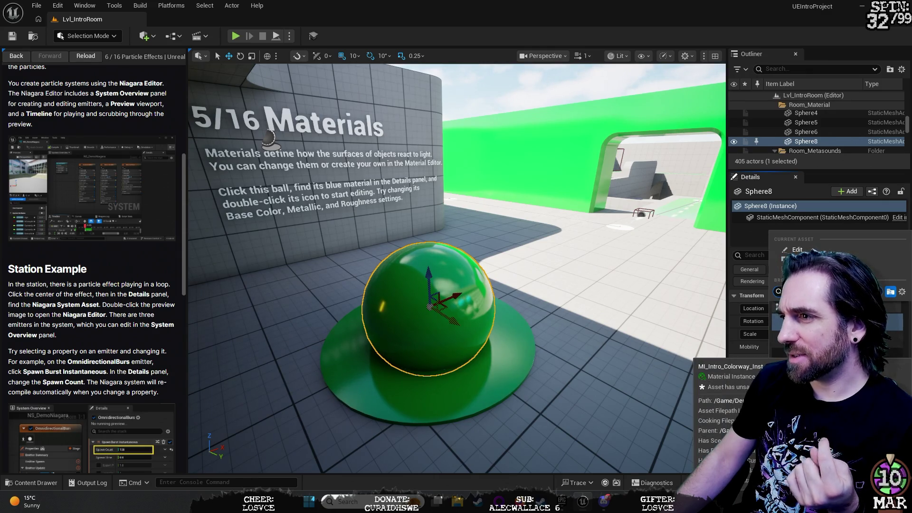
{"action": "key", "text": "Escape"}
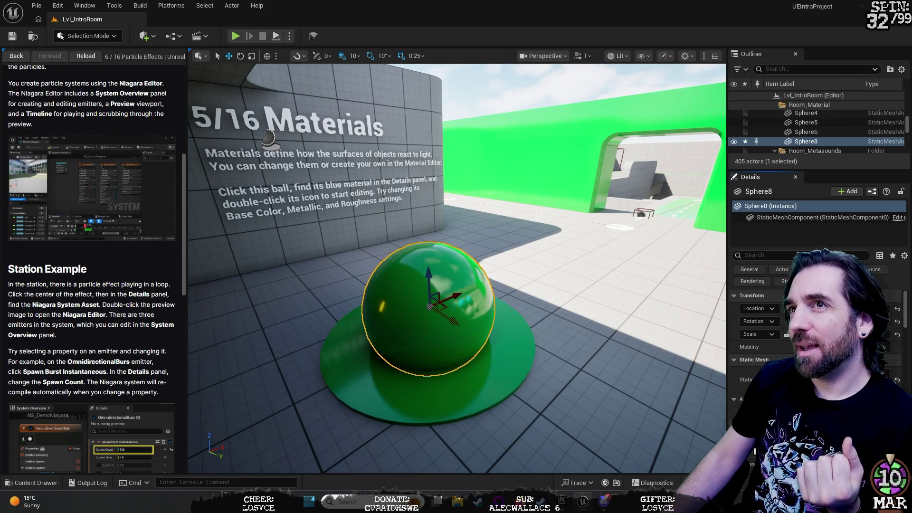
{"action": "scroll", "coordinate": [807, 333], "scroll_direction": "down", "scroll_amount": 1}
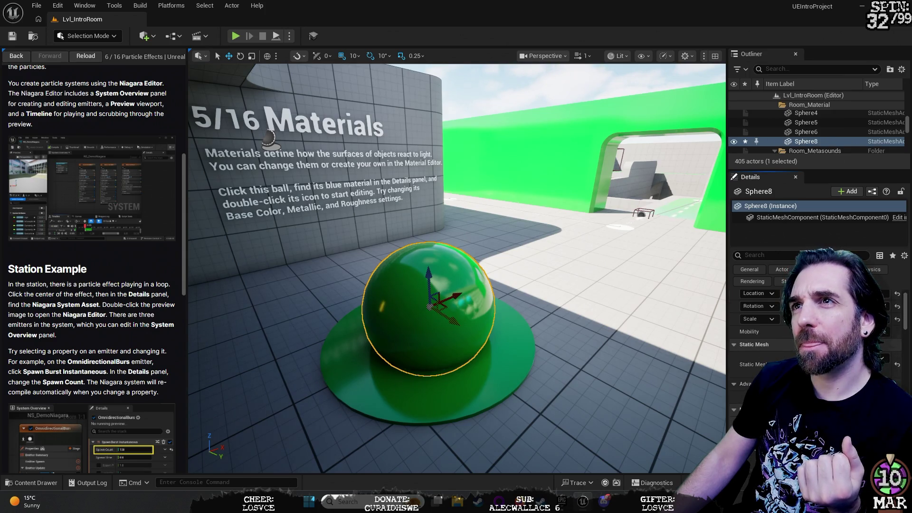
{"action": "left_click", "coordinate": [850, 360]}
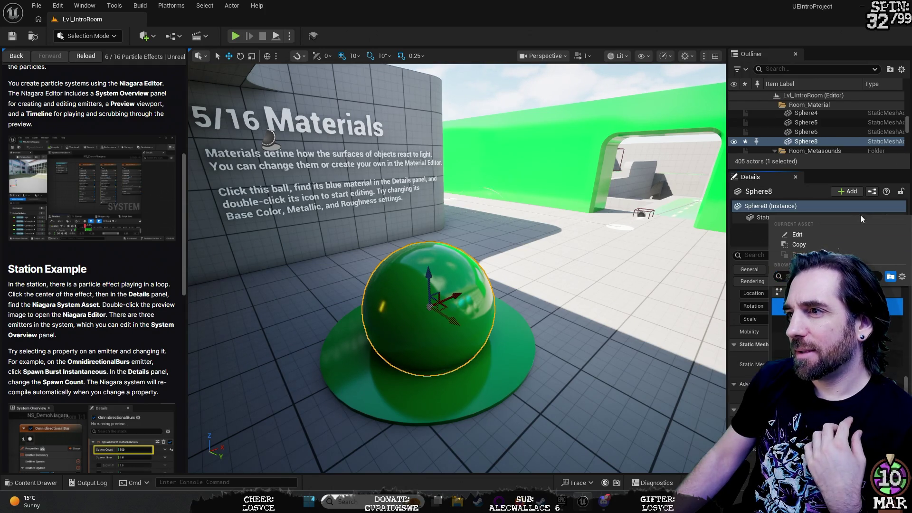
{"action": "left_click", "coordinate": [743, 241]}
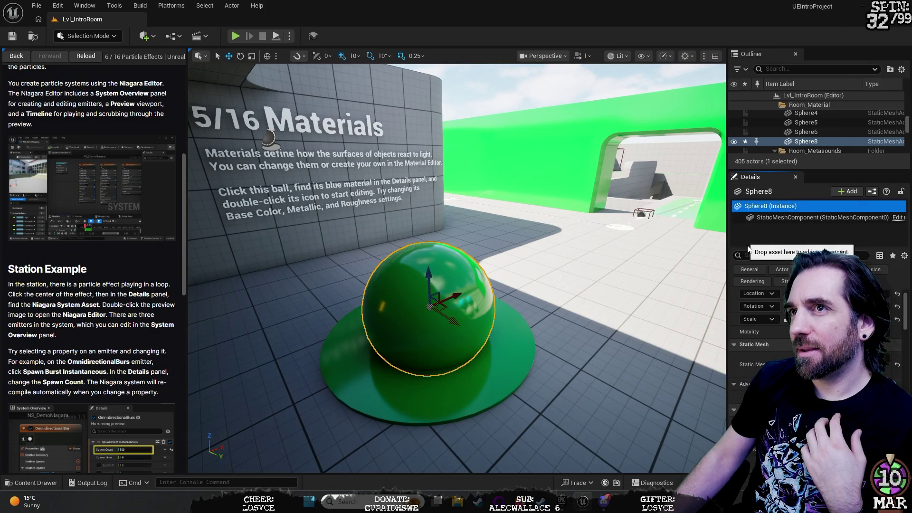
{"action": "double_click", "coordinate": [760, 420]}
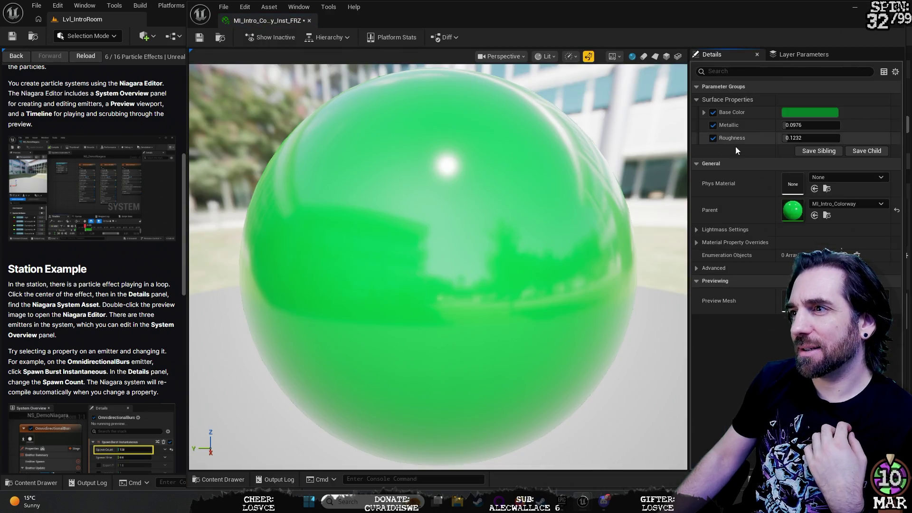
- Set the material instance's Base Color to magenta
{"action": "left_click", "coordinate": [798, 113]}
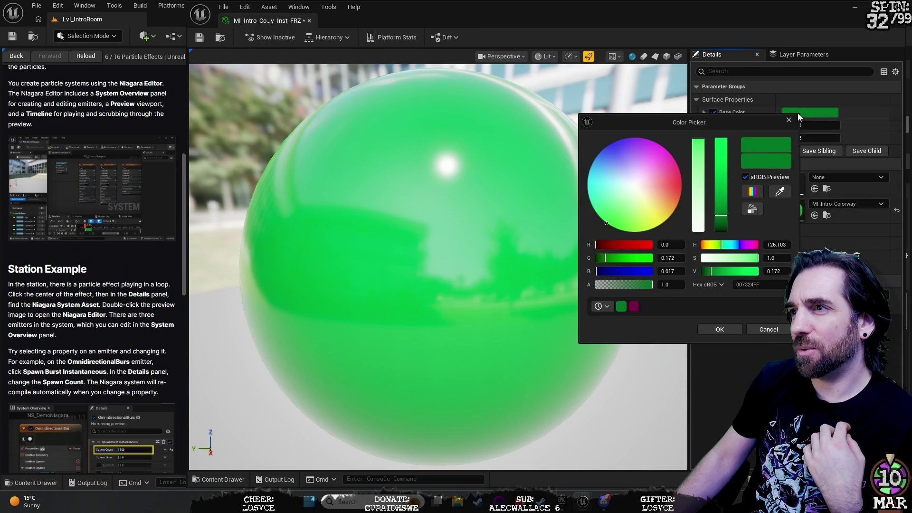
{"action": "left_click", "coordinate": [665, 149]}
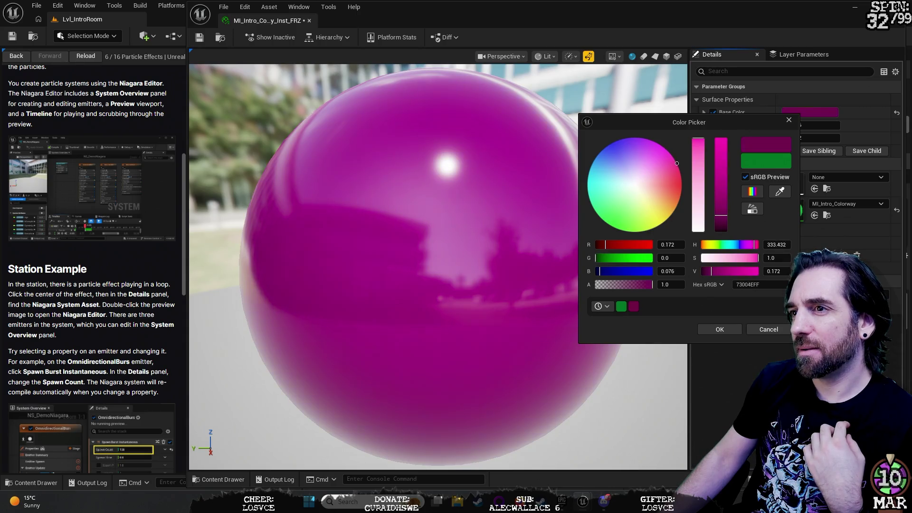
{"action": "left_click", "coordinate": [721, 329]}
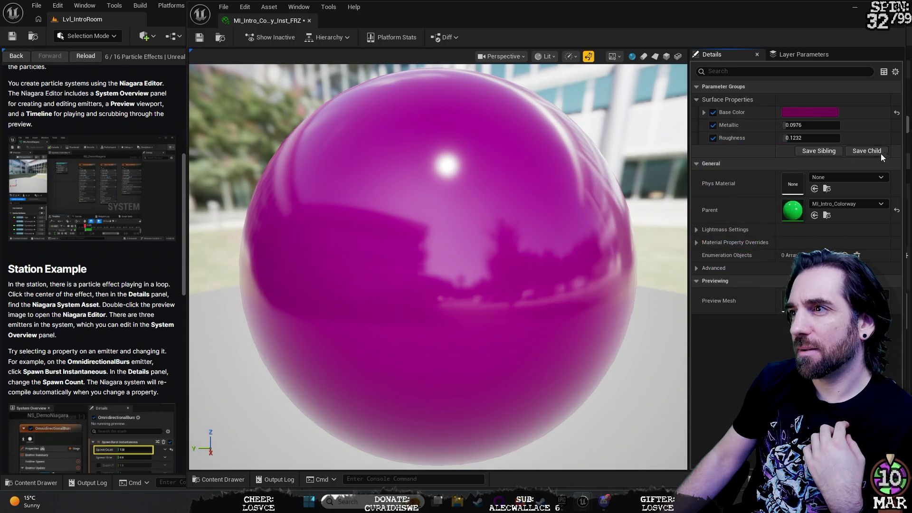
- Close the material instance editor and frame the purple sphere beside the 5/16 Materials sign
{"action": "left_click", "coordinate": [893, 7]}
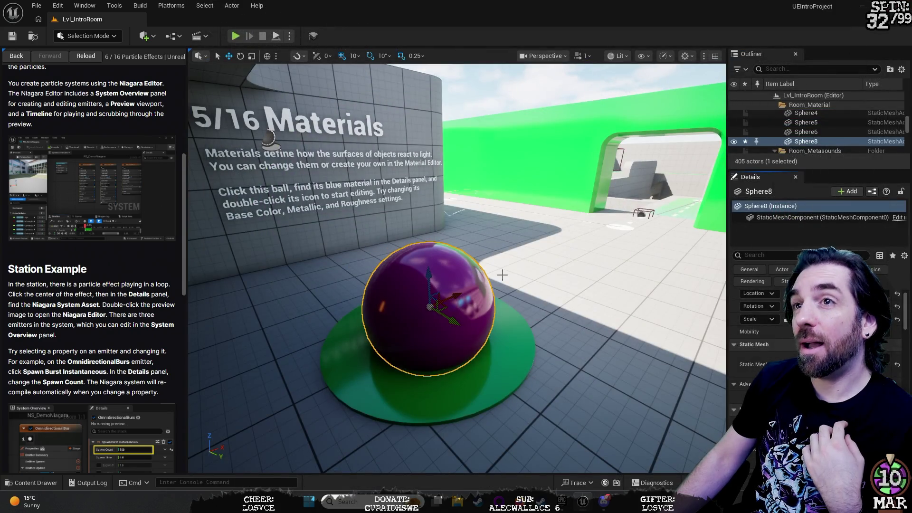
{"action": "left_click_drag", "start_coordinate": [561, 255], "coordinate": [620, 247]}
{"action": "key", "text": "f"}
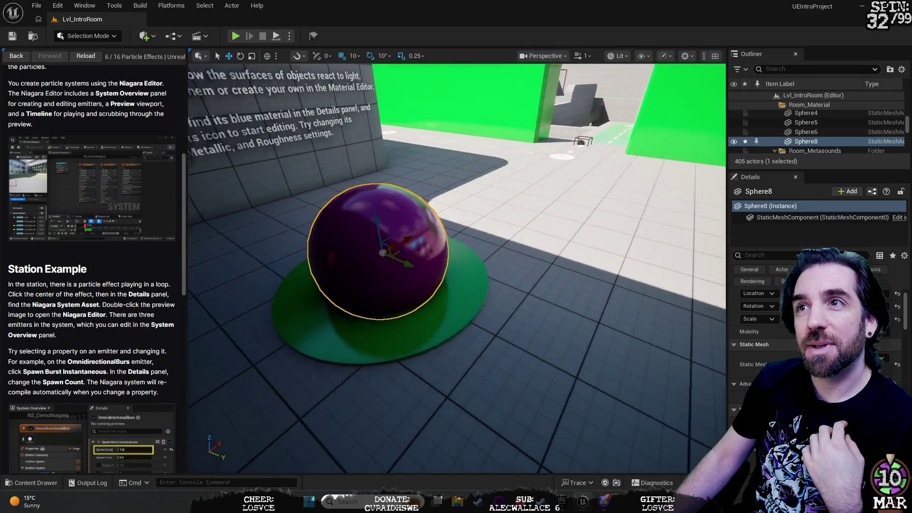
{"action": "left_click_drag", "start_coordinate": [456, 266], "coordinate": [428, 308]}
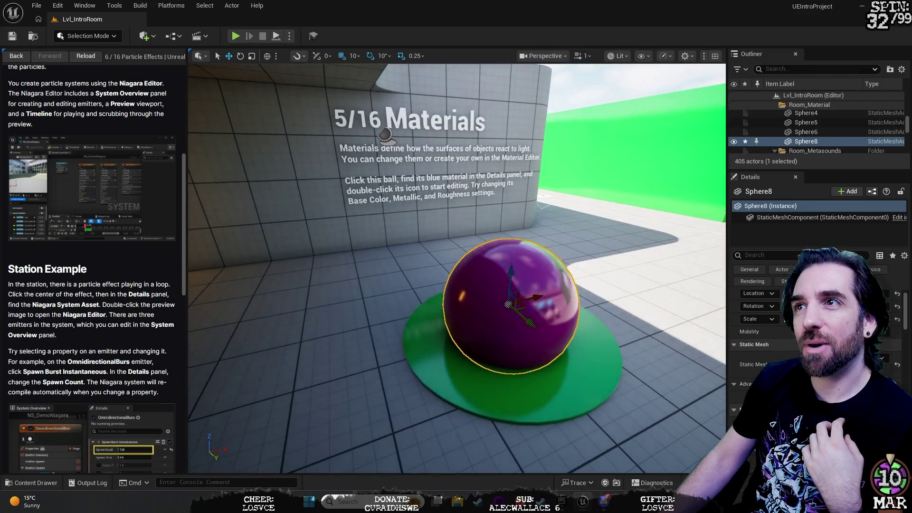
{"action": "left_click_drag", "start_coordinate": [547, 273], "coordinate": [558, 273]}
{"action": "left_click", "coordinate": [556, 274]}
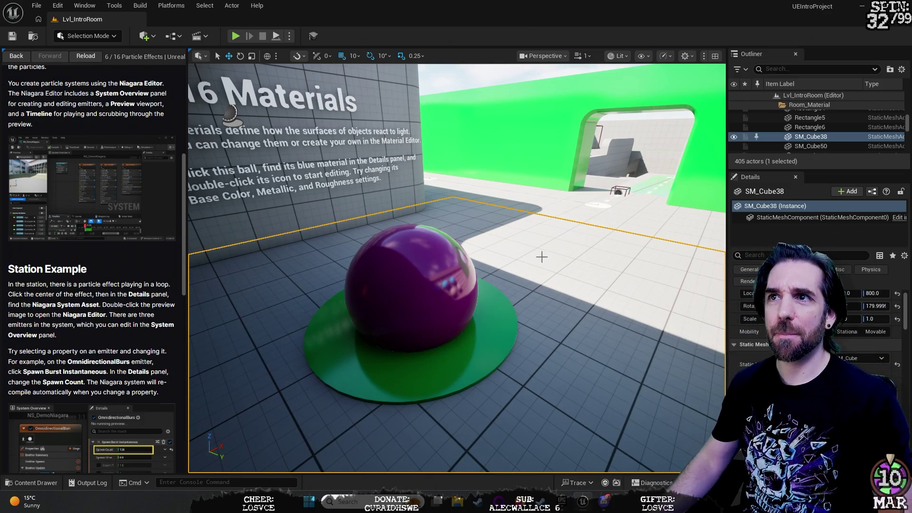
{"action": "mouse_move", "coordinate": [596, 214]}
{"action": "left_mouse_down"}
{"action": "mouse_move", "coordinate": [459, 254]}
{"action": "mouse_move", "coordinate": [665, 239]}
{"action": "mouse_move", "coordinate": [523, 242]}
{"action": "mouse_move", "coordinate": [547, 233]}
{"action": "mouse_move", "coordinate": [271, 241]}
{"action": "mouse_move", "coordinate": [294, 266]}
{"action": "mouse_move", "coordinate": [308, 228]}
{"action": "mouse_move", "coordinate": [299, 256]}
{"action": "mouse_move", "coordinate": [300, 190]}
{"action": "mouse_move", "coordinate": [332, 195]}
{"action": "left_mouse_up"}
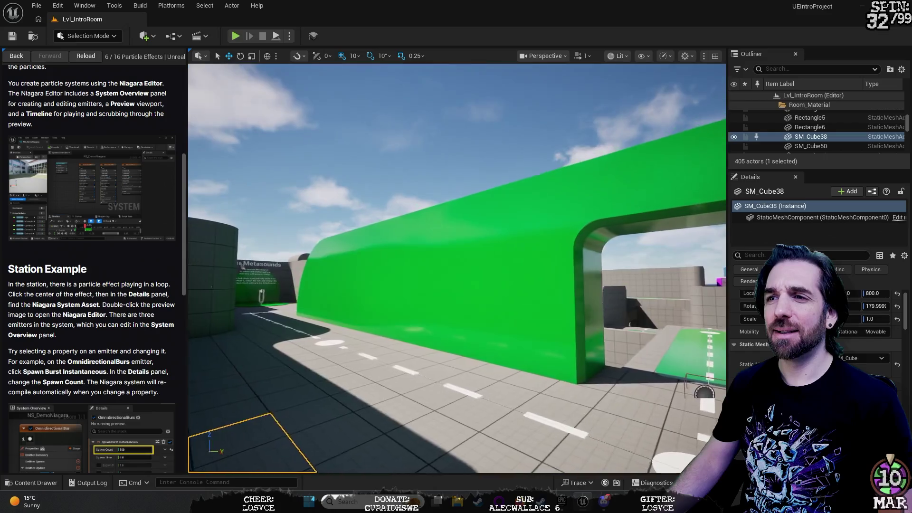
{"action": "left_click_drag", "start_coordinate": [489, 257], "coordinate": [493, 255]}
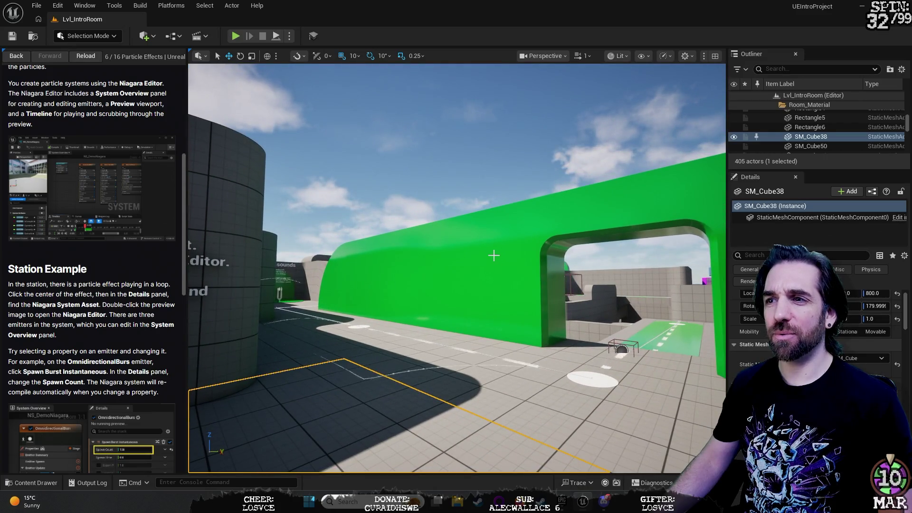
{"action": "left_click", "coordinate": [493, 256]}
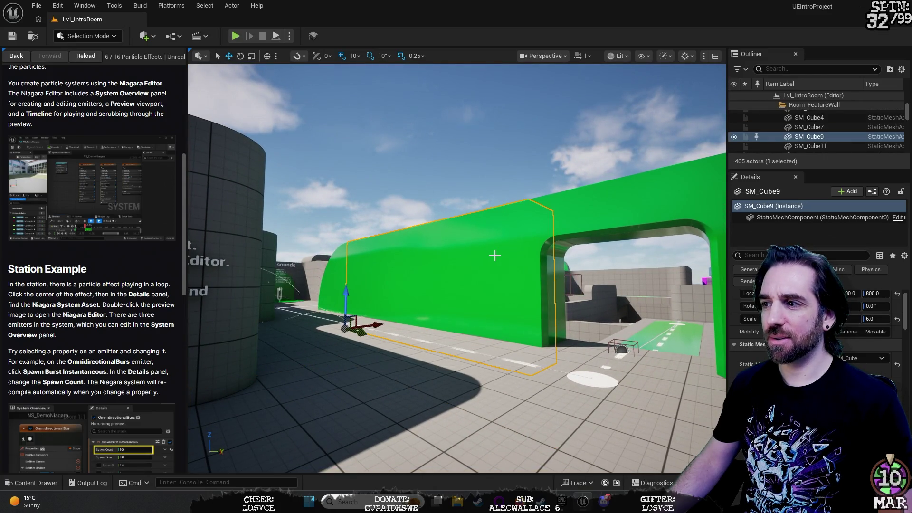
{"action": "left_click", "coordinate": [862, 358]}
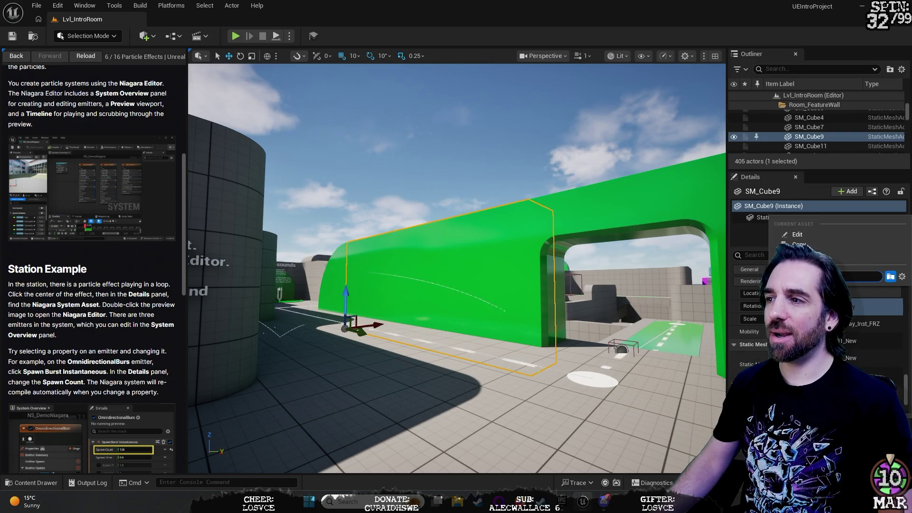
{"action": "scroll", "coordinate": [851, 340], "scroll_direction": "up", "scroll_amount": 2}
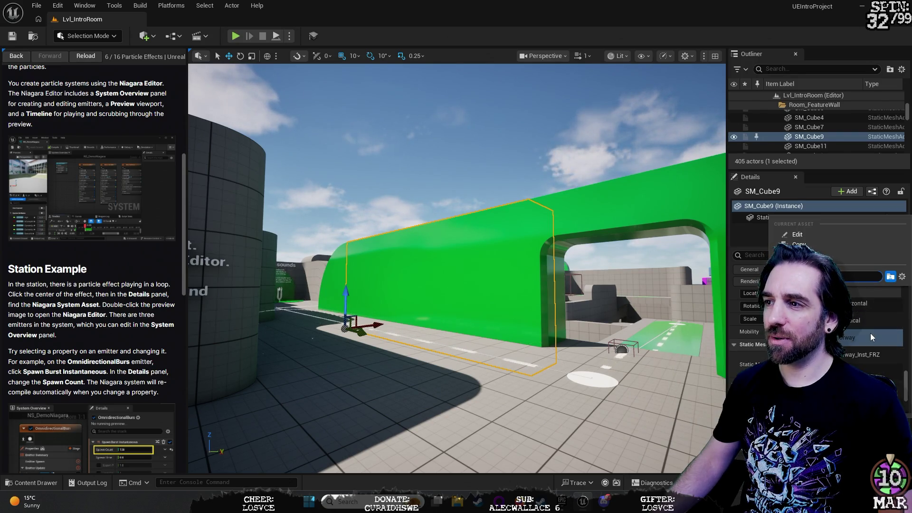
{"action": "scroll", "coordinate": [871, 337], "scroll_direction": "up", "scroll_amount": 2}
{"action": "scroll", "coordinate": [873, 349], "scroll_direction": "up", "scroll_amount": 3}
{"action": "scroll", "coordinate": [873, 356], "scroll_direction": "down", "scroll_amount": 2}
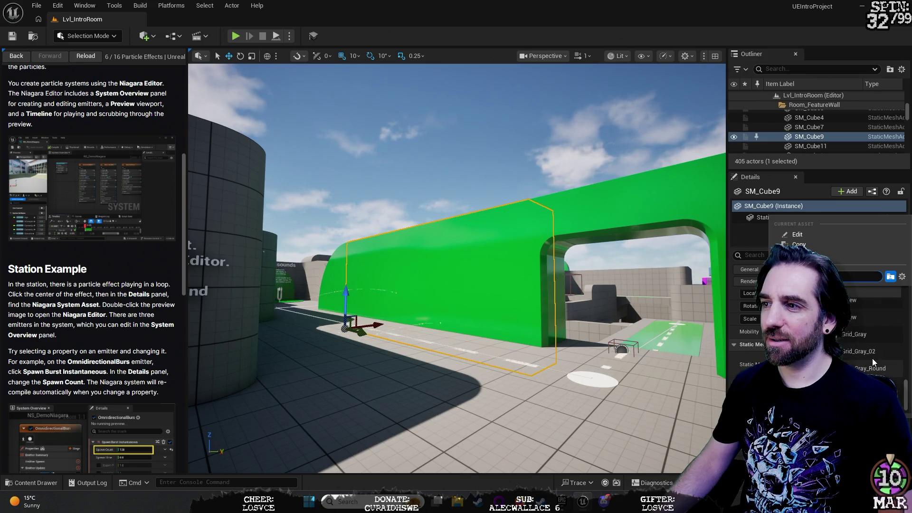
{"action": "scroll", "coordinate": [872, 358], "scroll_direction": "up", "scroll_amount": 3}
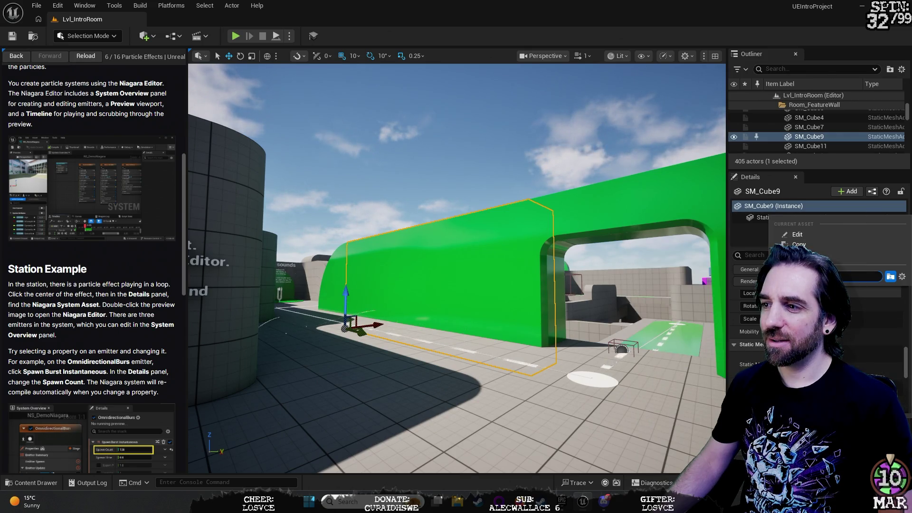
{"action": "key", "text": "Escape"}
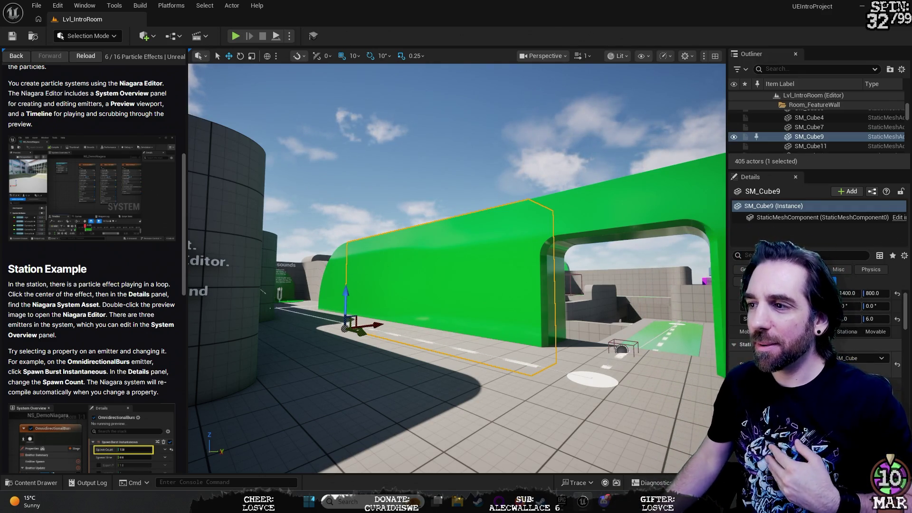
{"action": "scroll", "coordinate": [817, 332], "scroll_direction": "down", "scroll_amount": 1}
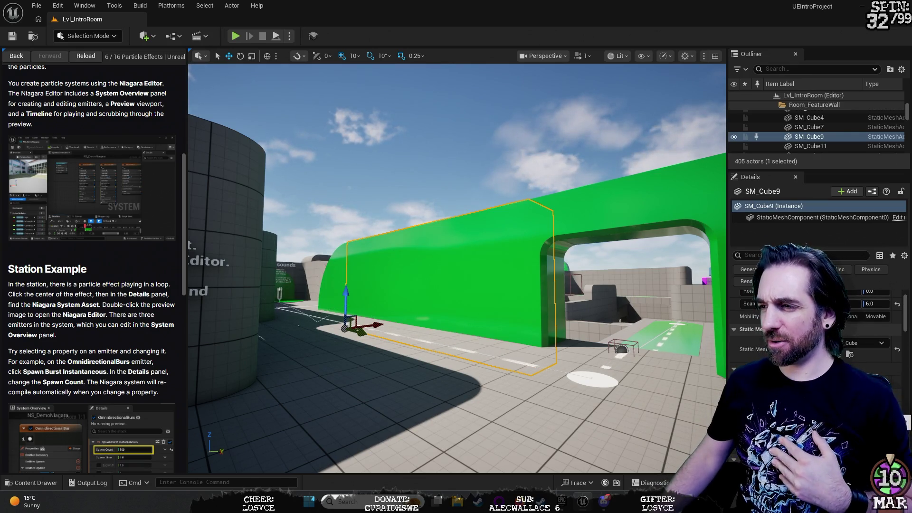
{"action": "scroll", "coordinate": [817, 332], "scroll_direction": "down", "scroll_amount": 1}
{"action": "left_click", "coordinate": [866, 328]}
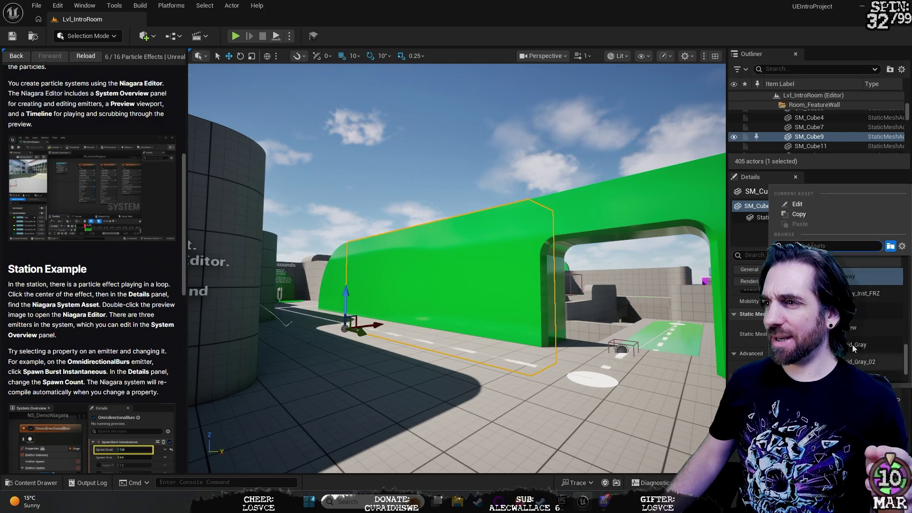
{"action": "mouse_move", "coordinate": [871, 296]}
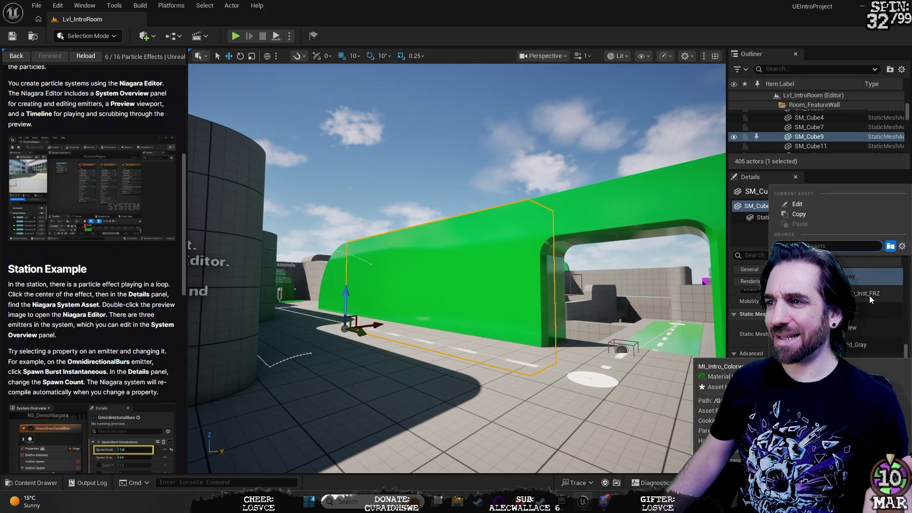
{"action": "left_click", "coordinate": [870, 296]}
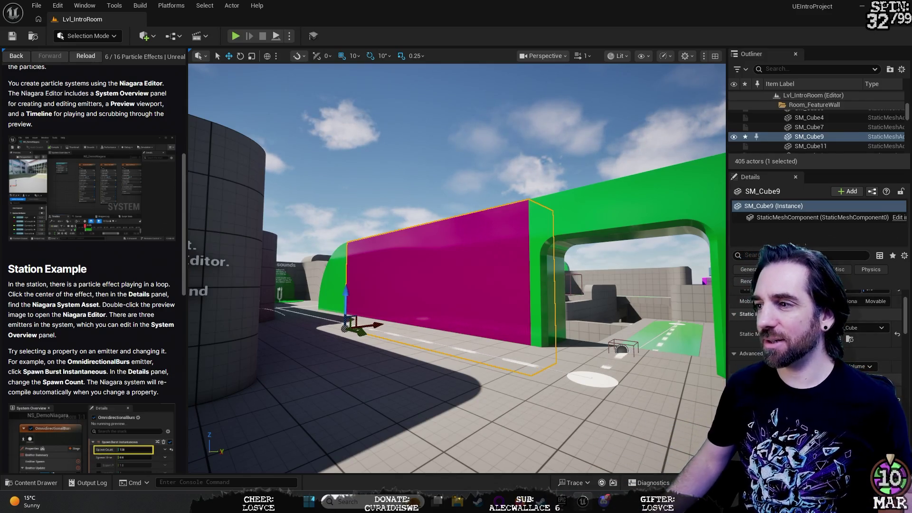
{"action": "left_click", "coordinate": [862, 327]}
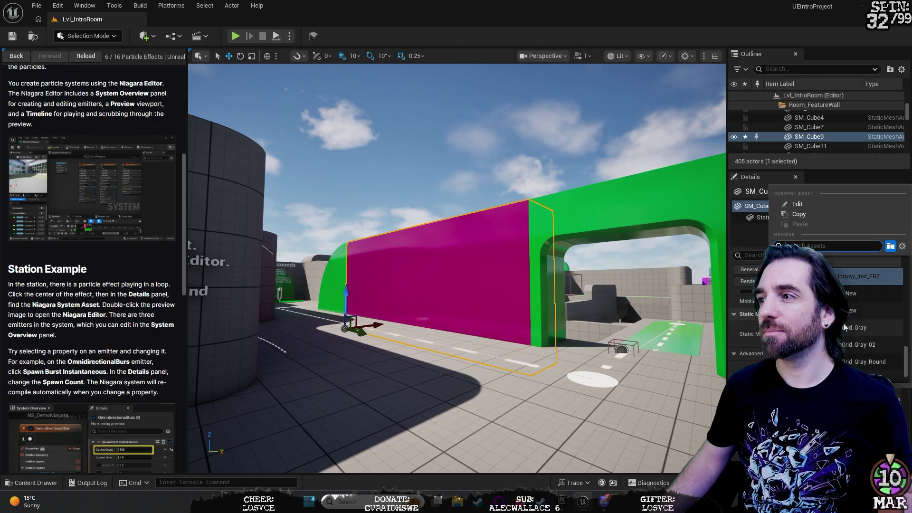
{"action": "left_click", "coordinate": [845, 286]}
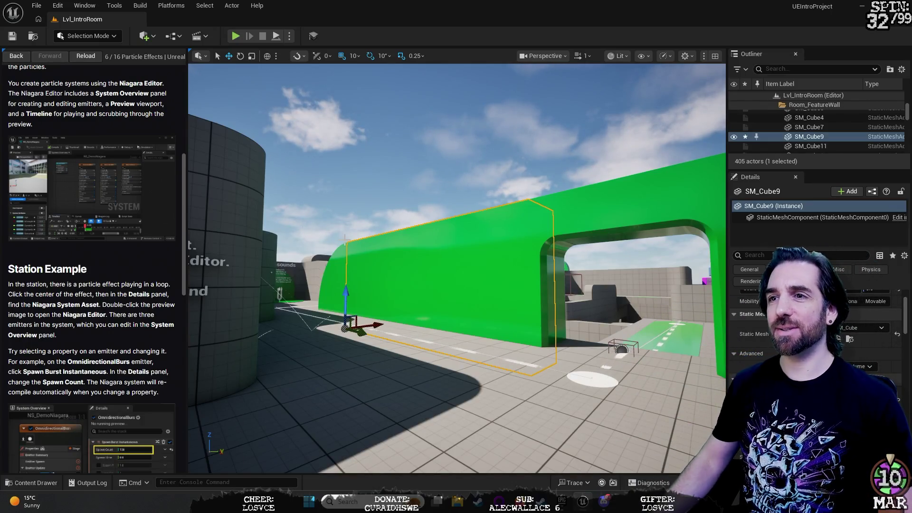
{"action": "left_click", "coordinate": [456, 118]}
- Fly into the Particle Effects room and select the NS_DemoNiagara particle effect
{"action": "left_click_drag", "start_coordinate": [456, 190], "coordinate": [380, 190]}
{"action": "key", "text": "w"}
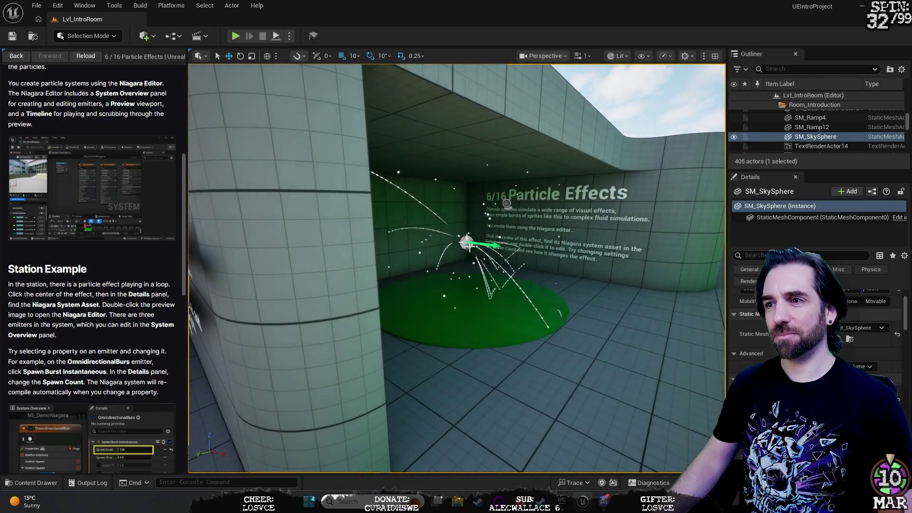
{"action": "left_click", "coordinate": [467, 244]}
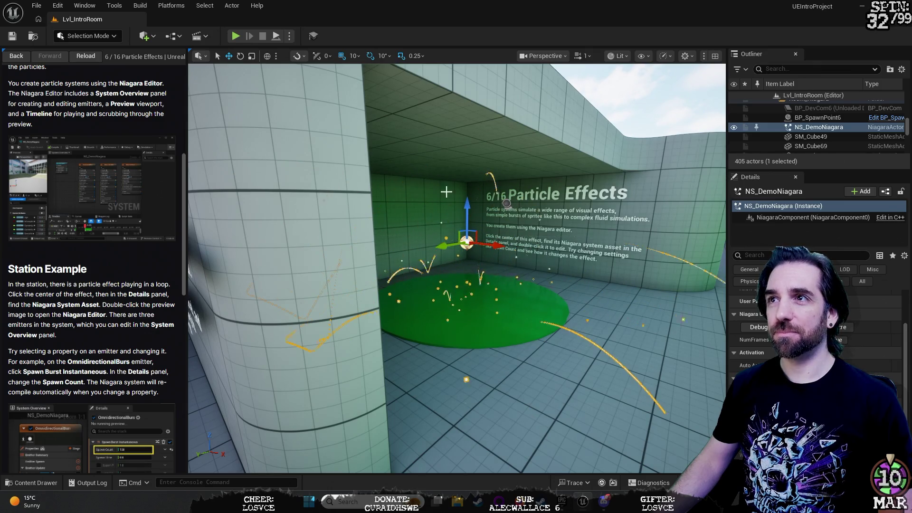
- Pull the view back and frame it on the NS_DemoNiagara effect
{"action": "key", "text": "s"}
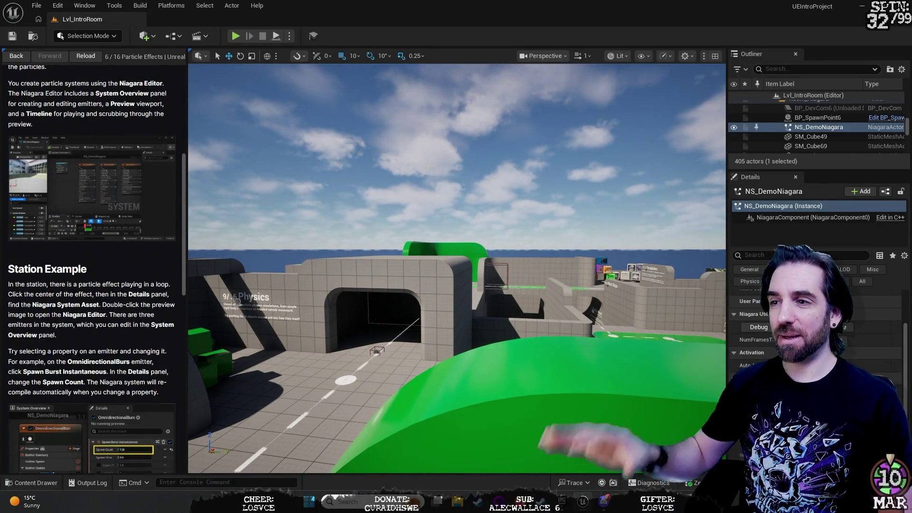
{"action": "key", "text": "f"}
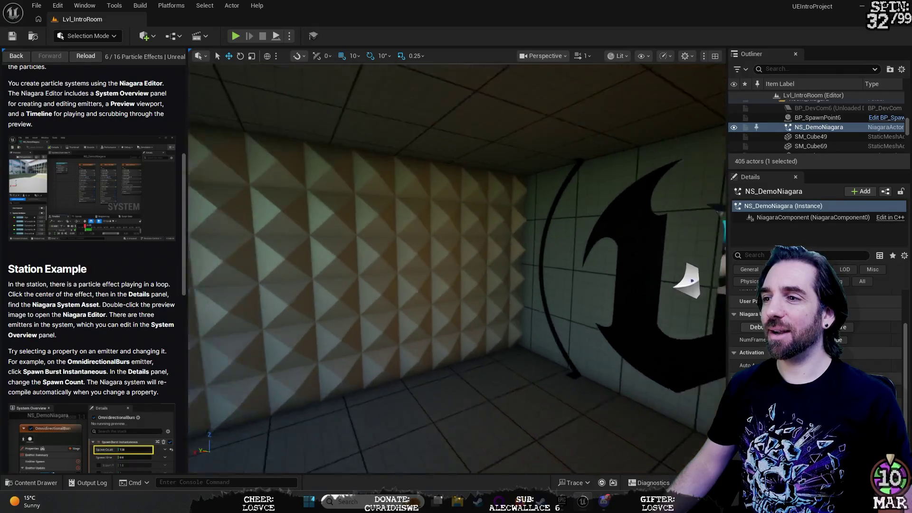
{"action": "key", "text": "f"}
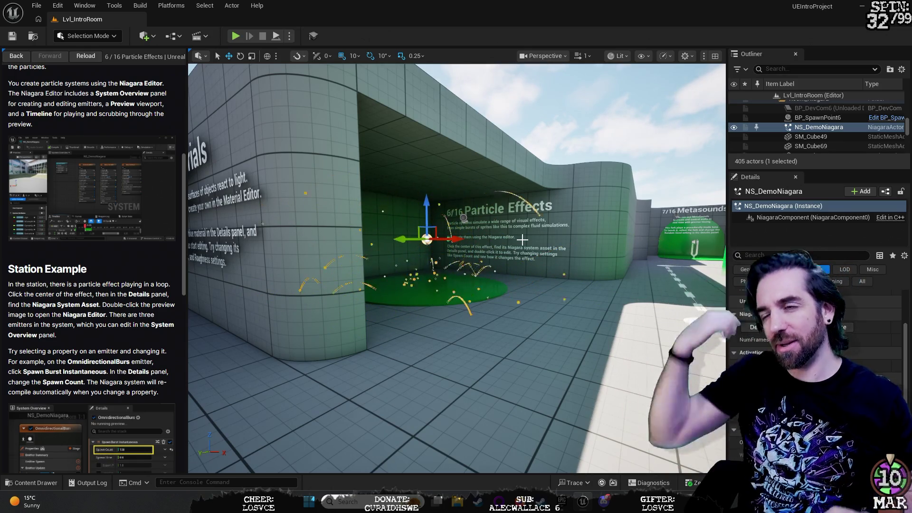
- Zoom toward the effect and open its Niagara System Asset, NS_DemoNiagara, in the Niagara editor
{"action": "scroll", "coordinate": [522, 240], "scroll_direction": "up", "scroll_amount": 5}
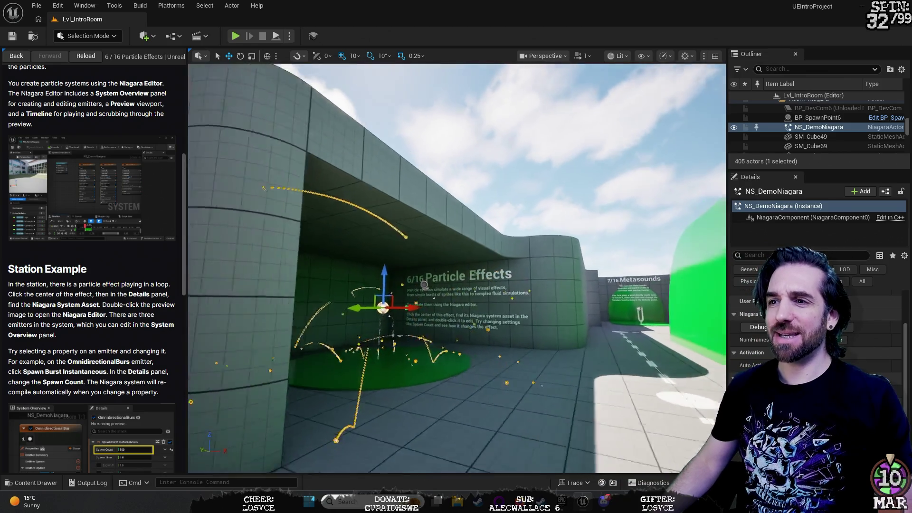
{"action": "scroll", "coordinate": [456, 268], "scroll_direction": "up", "scroll_amount": 5}
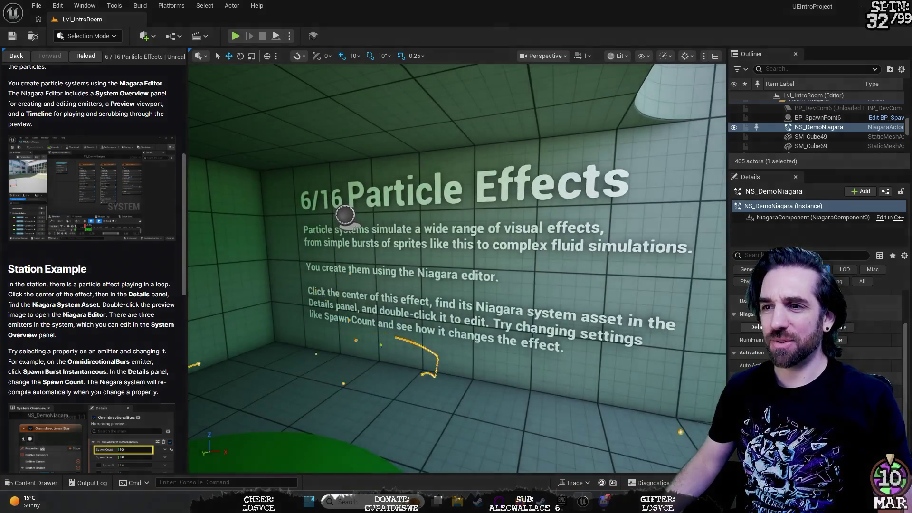
{"action": "scroll", "coordinate": [303, 316], "scroll_direction": "down", "scroll_amount": 2}
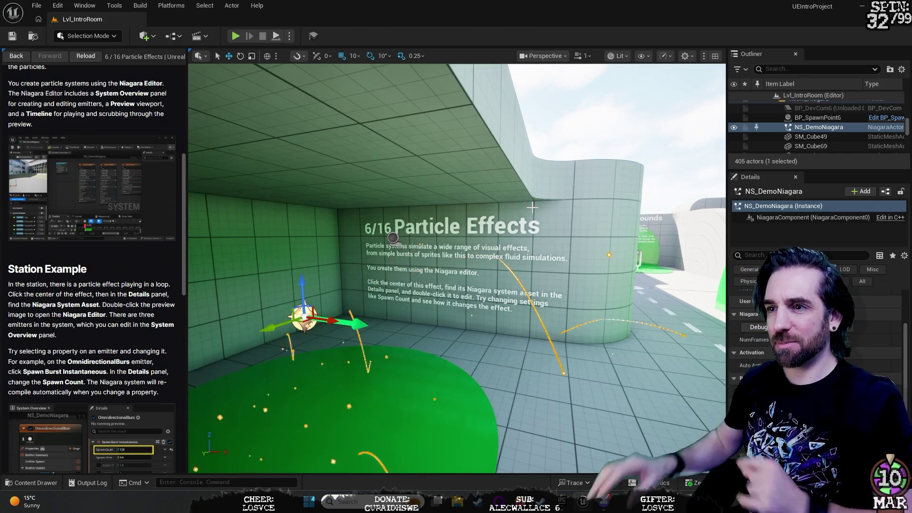
{"action": "scroll", "coordinate": [754, 343], "scroll_direction": "up", "scroll_amount": 2}
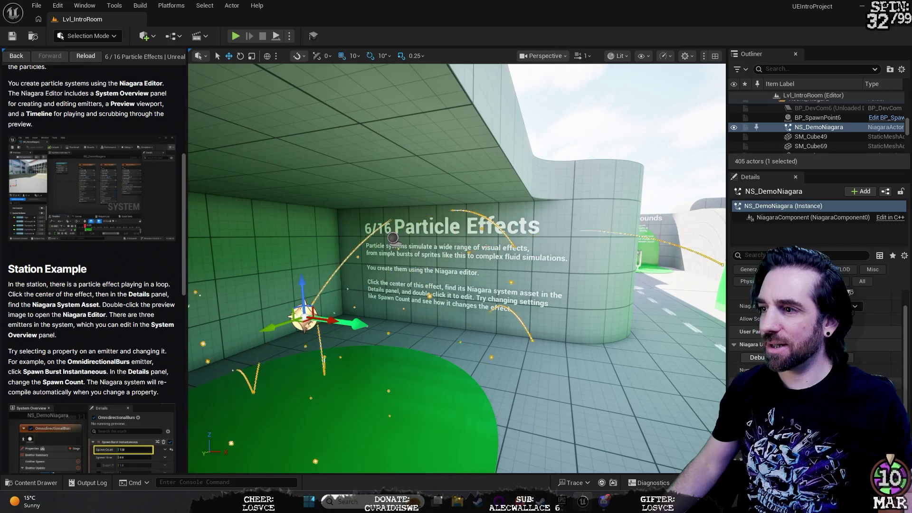
{"action": "scroll", "coordinate": [753, 342], "scroll_direction": "up", "scroll_amount": 2}
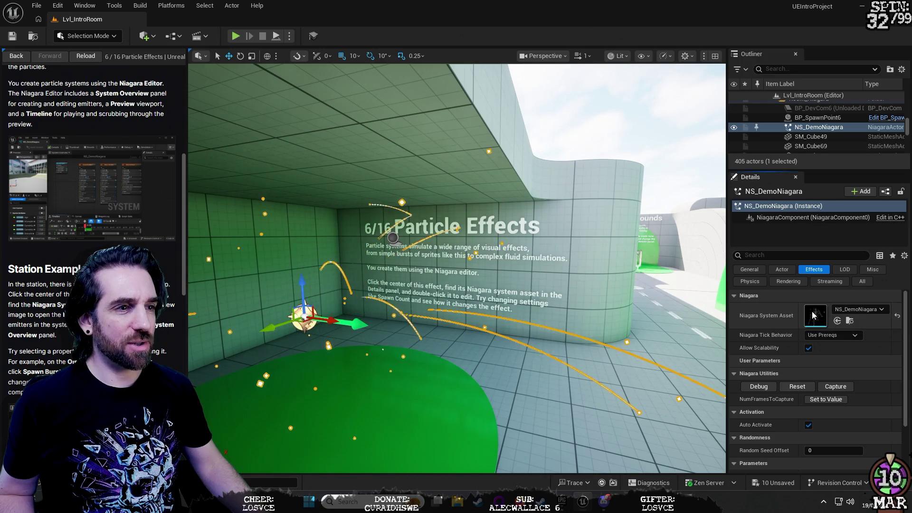
{"action": "double_click", "coordinate": [812, 314]}
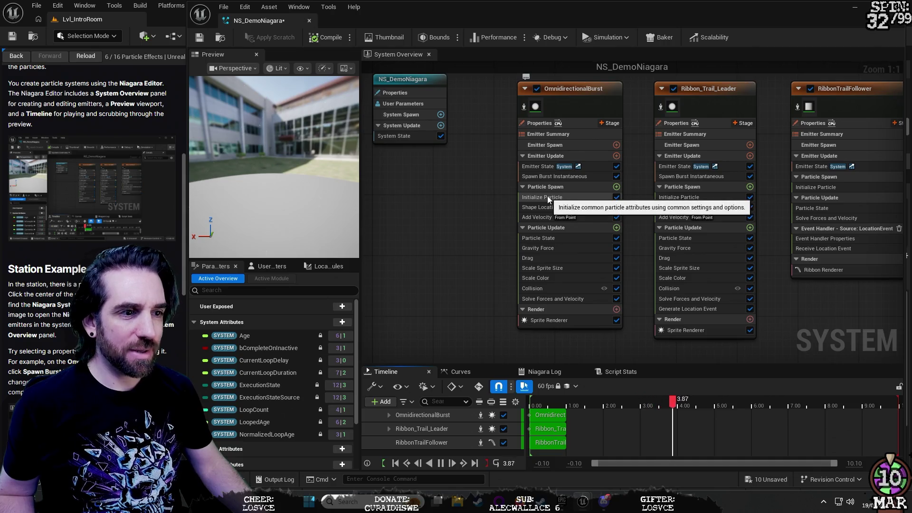
- Reposition and resize the Niagara editor window, briefly viewing the simulation baking panel
{"action": "mouse_move", "coordinate": [702, 7]}
{"action": "left_mouse_down"}
{"action": "mouse_move", "coordinate": [474, 44]}
{"action": "mouse_move", "coordinate": [488, 35]}
{"action": "left_mouse_up"}
{"action": "mouse_move", "coordinate": [689, 139]}
{"action": "left_mouse_down"}
{"action": "mouse_move", "coordinate": [871, 140]}
{"action": "mouse_move", "coordinate": [505, 138]}
{"action": "mouse_move", "coordinate": [745, 134]}
{"action": "mouse_move", "coordinate": [635, 135]}
{"action": "left_mouse_up"}
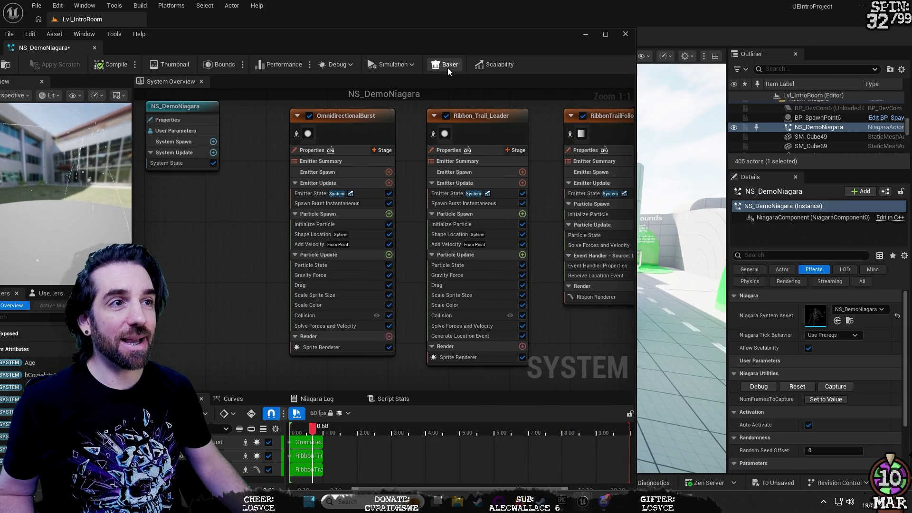
{"action": "left_click", "coordinate": [448, 67]}
{"action": "mouse_move", "coordinate": [410, 49]}
{"action": "left_mouse_down"}
{"action": "mouse_move", "coordinate": [597, 30]}
{"action": "mouse_move", "coordinate": [617, 18]}
{"action": "left_mouse_up"}
{"action": "left_click", "coordinate": [482, 57]}
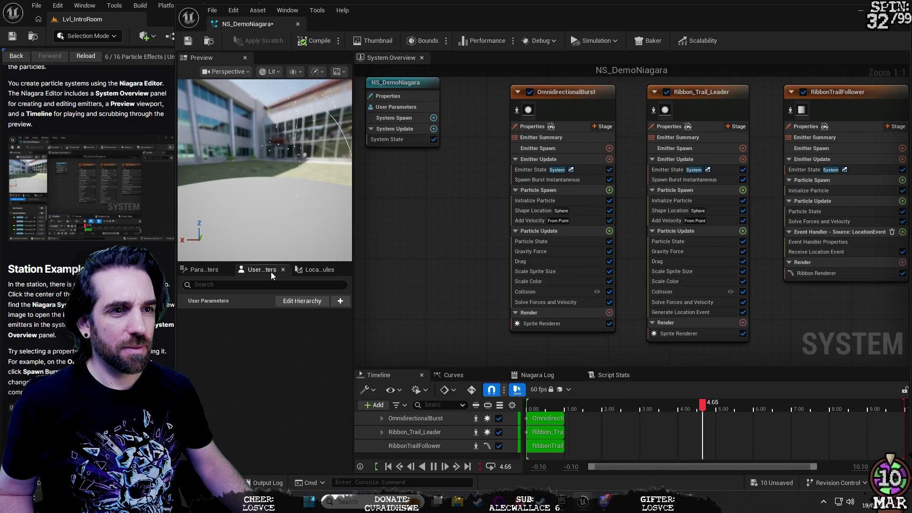
- In the Parameters list, expand Emitter Attributes and select SPAWN BURST INSTANTANEOUS to see its usage
{"action": "left_click", "coordinate": [311, 270]}
{"action": "left_click", "coordinate": [211, 270]}
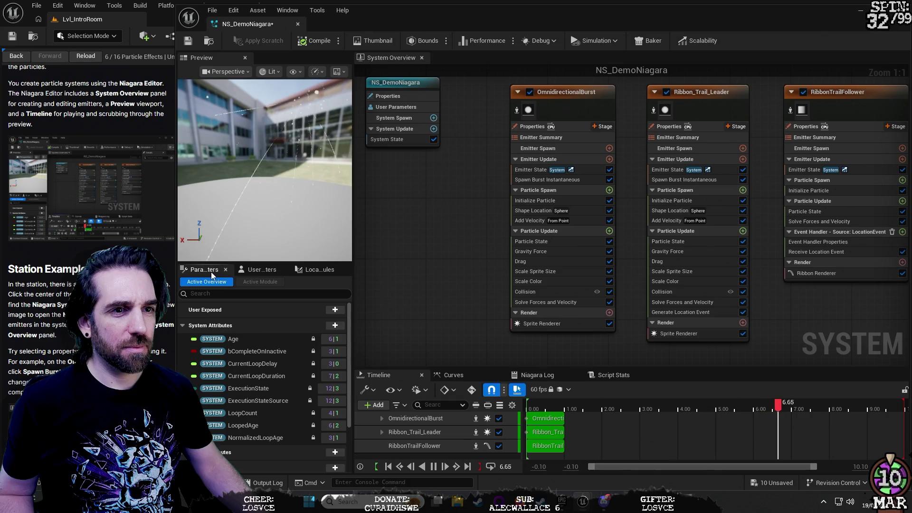
{"action": "scroll", "coordinate": [230, 368], "scroll_direction": "down", "scroll_amount": 4}
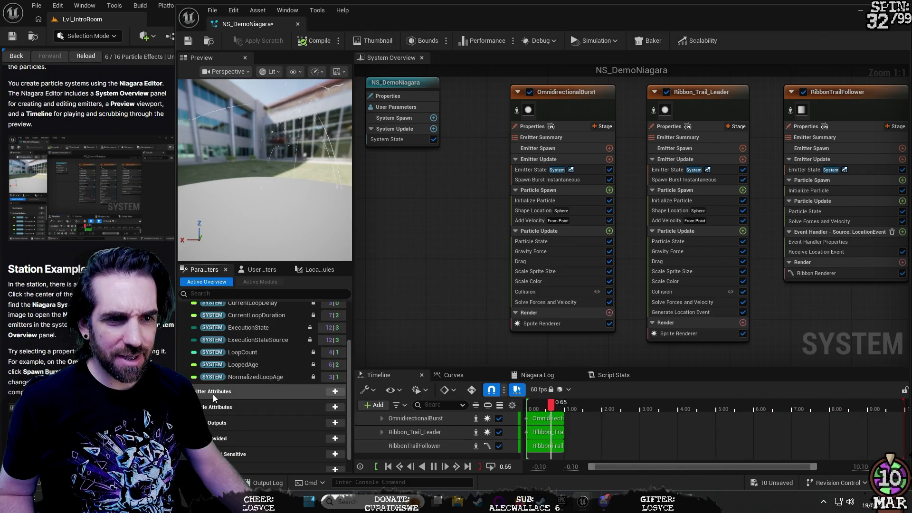
{"action": "left_click", "coordinate": [209, 391]}
{"action": "scroll", "coordinate": [209, 361], "scroll_direction": "down", "scroll_amount": 5}
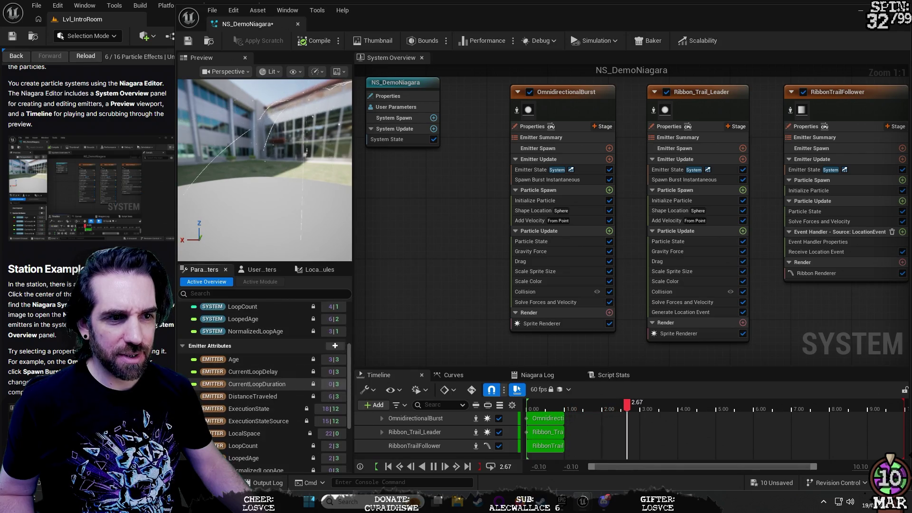
{"action": "scroll", "coordinate": [256, 337], "scroll_direction": "down", "scroll_amount": 4}
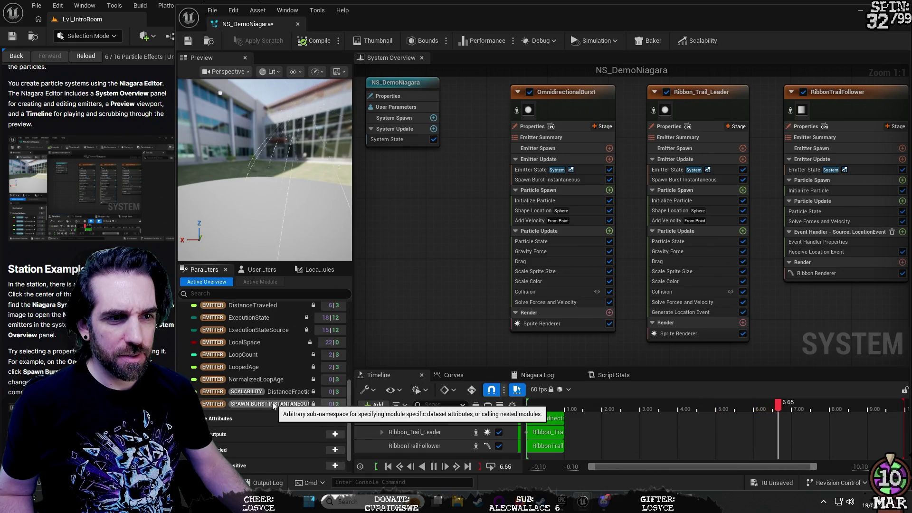
{"action": "left_click", "coordinate": [273, 403]}
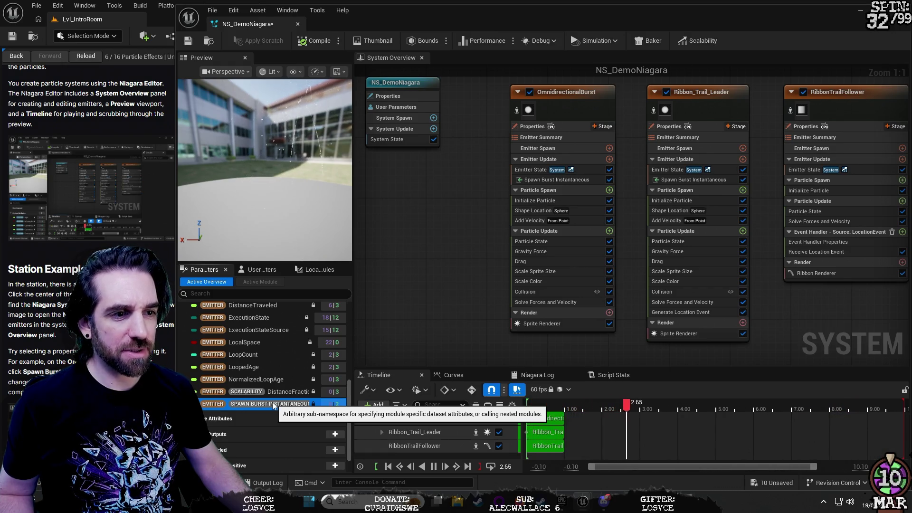
- Expand the OmnidirectionalBurst timeline track to reveal its Spawn Burst Instantaneous - Spawn Count track
{"action": "left_click", "coordinate": [416, 419]}
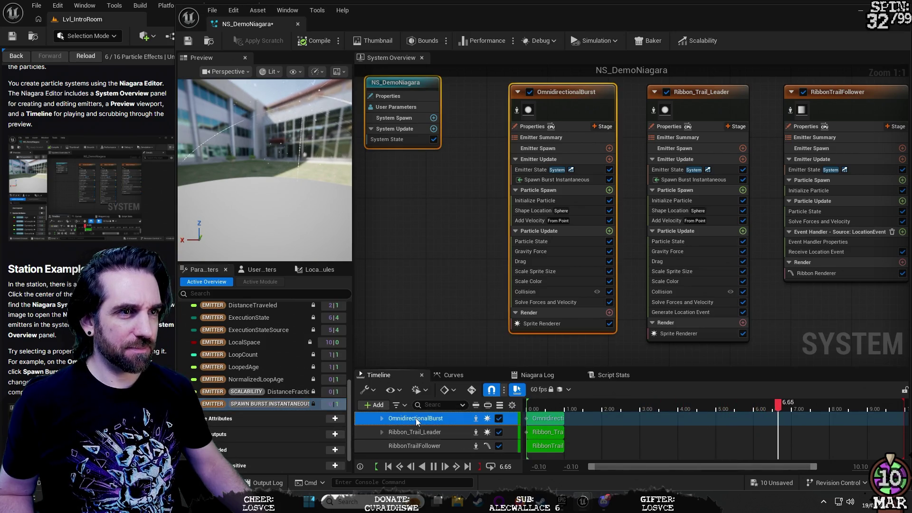
{"action": "double_click", "coordinate": [417, 420]}
{"action": "double_click", "coordinate": [417, 419]}
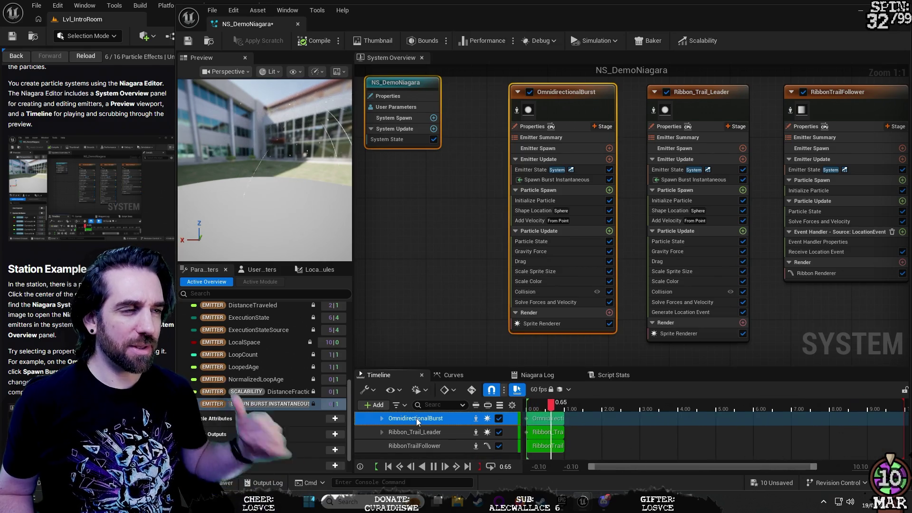
{"action": "mouse_move", "coordinate": [636, 10]}
{"action": "left_mouse_down"}
{"action": "mouse_move", "coordinate": [454, 7]}
{"action": "mouse_move", "coordinate": [608, 12]}
{"action": "mouse_move", "coordinate": [572, 101]}
{"action": "mouse_move", "coordinate": [622, 74]}
{"action": "mouse_move", "coordinate": [632, 39]}
{"action": "mouse_move", "coordinate": [621, 23]}
{"action": "mouse_move", "coordinate": [586, 32]}
{"action": "mouse_move", "coordinate": [604, 16]}
{"action": "left_mouse_up"}
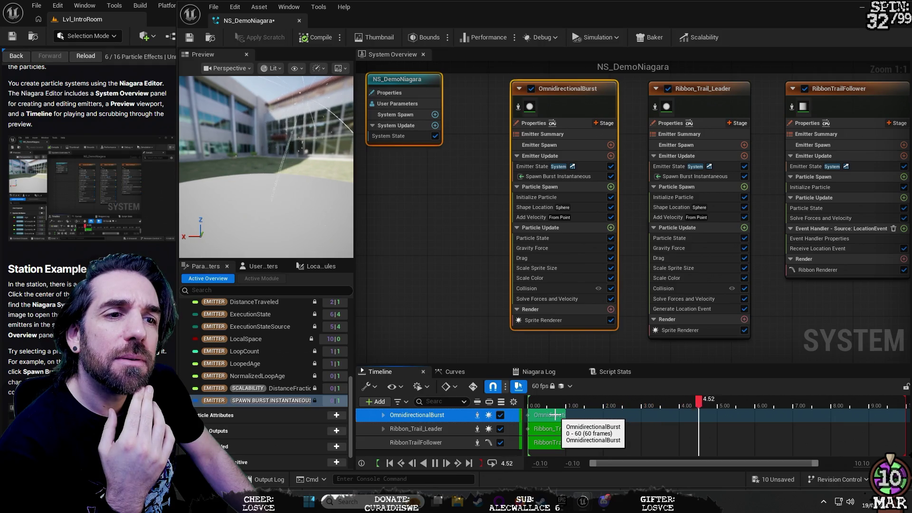
{"action": "scroll", "coordinate": [209, 418], "scroll_direction": "down", "scroll_amount": 3}
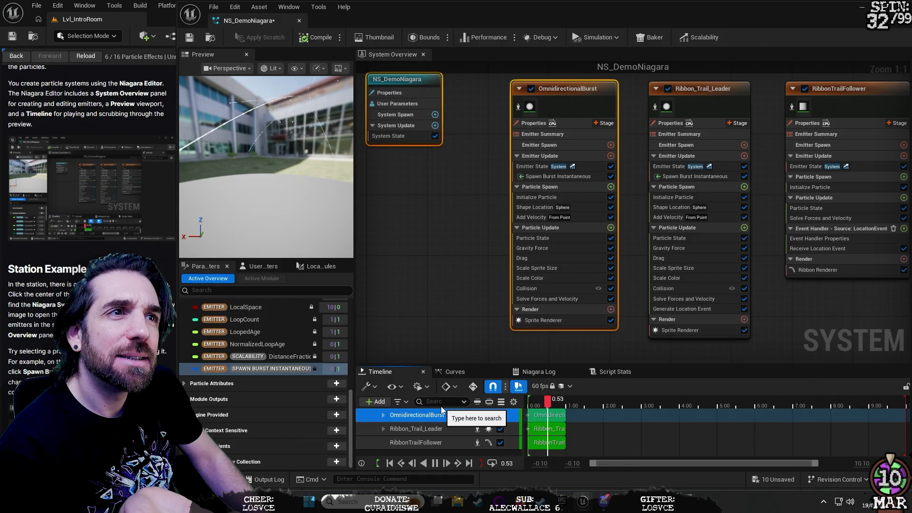
{"action": "left_click", "coordinate": [560, 84]}
{"action": "left_click", "coordinate": [560, 85]}
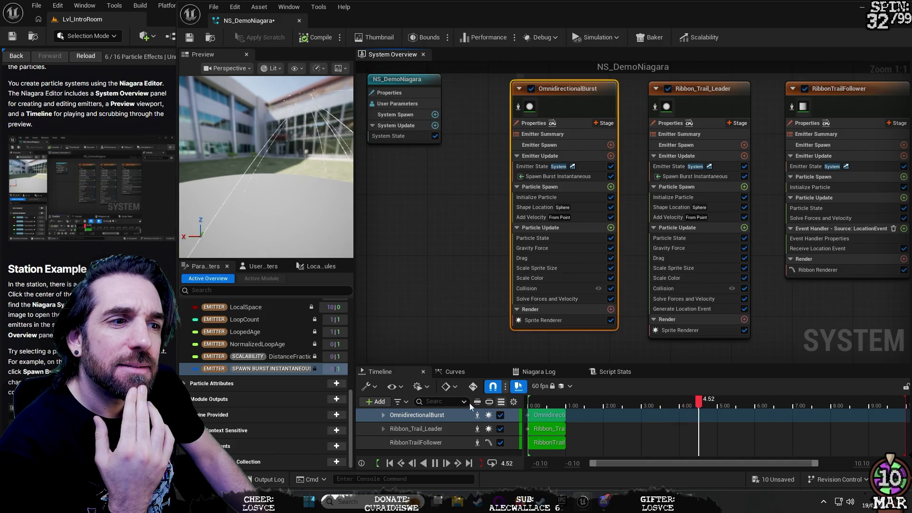
{"action": "double_click", "coordinate": [422, 418]}
- Check the Spawn Count track's options without changing anything, then collapse the OmnidirectionalBurst track
{"action": "left_click", "coordinate": [433, 429]}
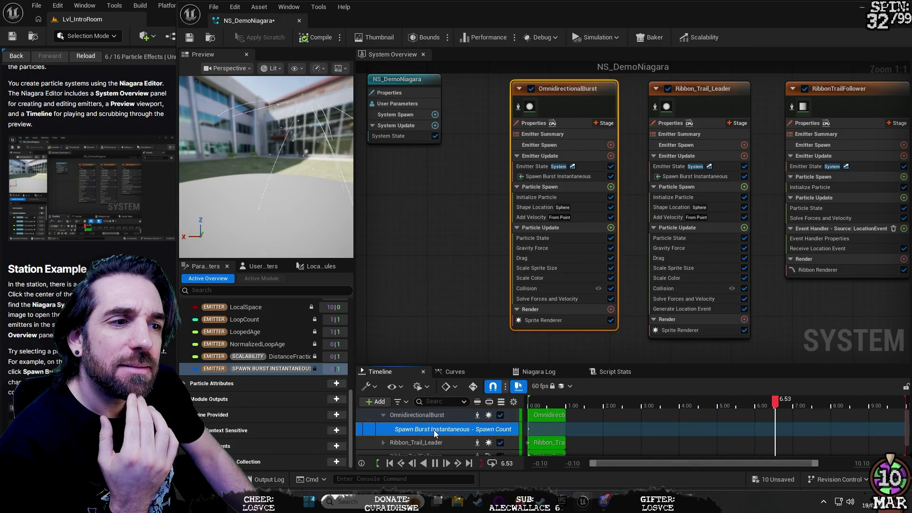
{"action": "right_click", "coordinate": [434, 429]}
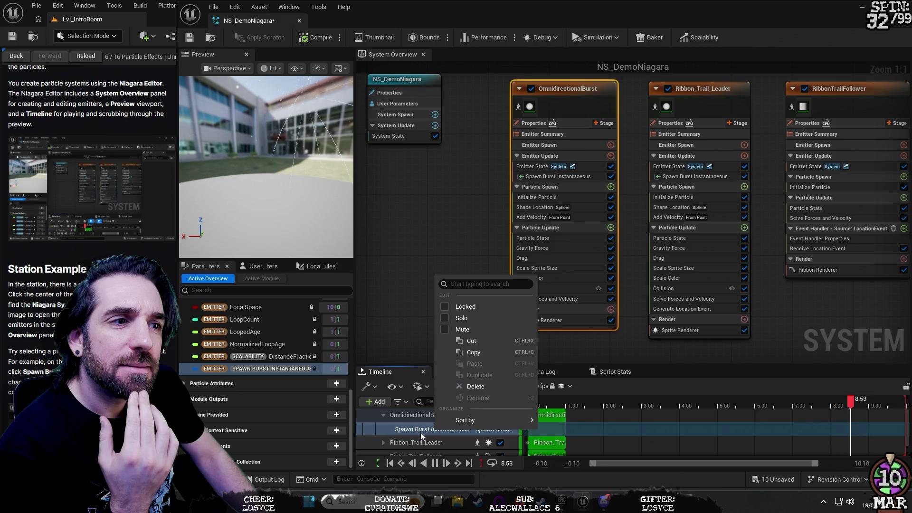
{"action": "key", "text": "Escape"}
{"action": "left_click", "coordinate": [409, 417]}
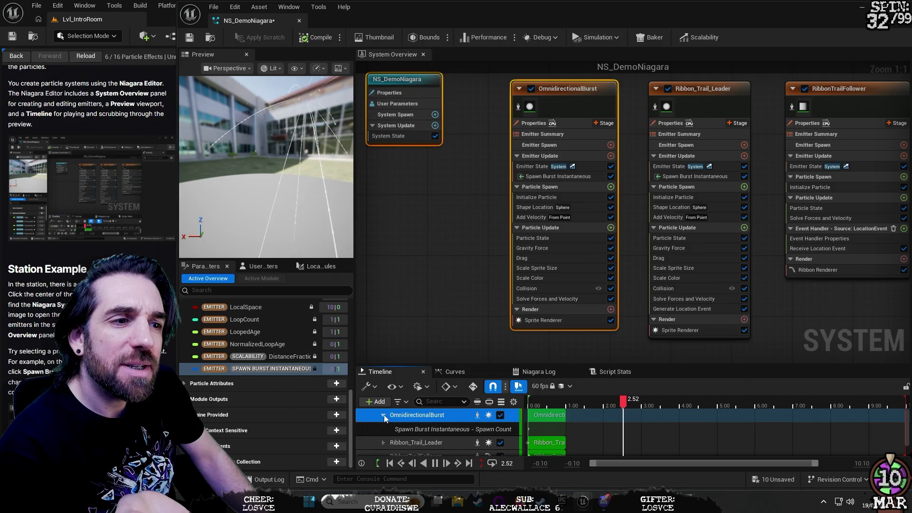
{"action": "left_click", "coordinate": [384, 415]}
- Cycle through the emitter tracks, settle on Ribbon_Trail_Leader, and scroll Parameters back to System Attributes
{"action": "left_click", "coordinate": [391, 431]}
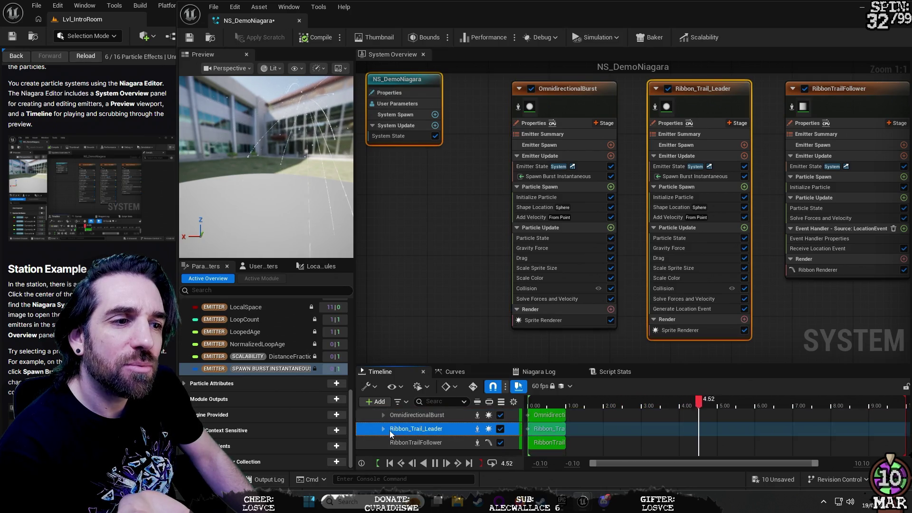
{"action": "left_click", "coordinate": [421, 446]}
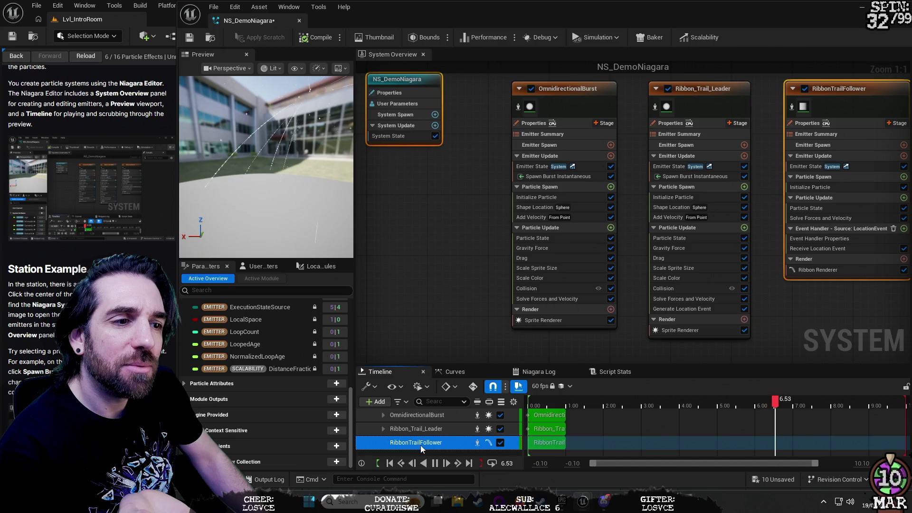
{"action": "left_click", "coordinate": [414, 428]}
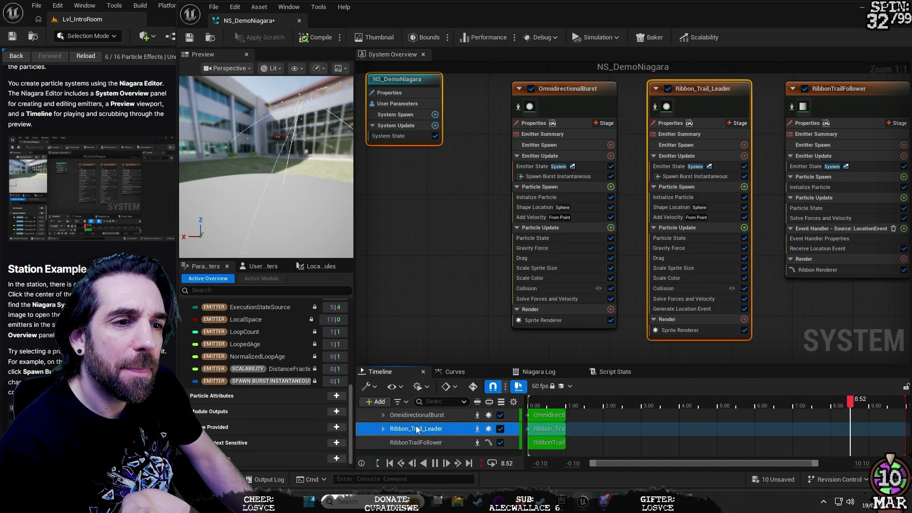
{"action": "left_click", "coordinate": [416, 415]}
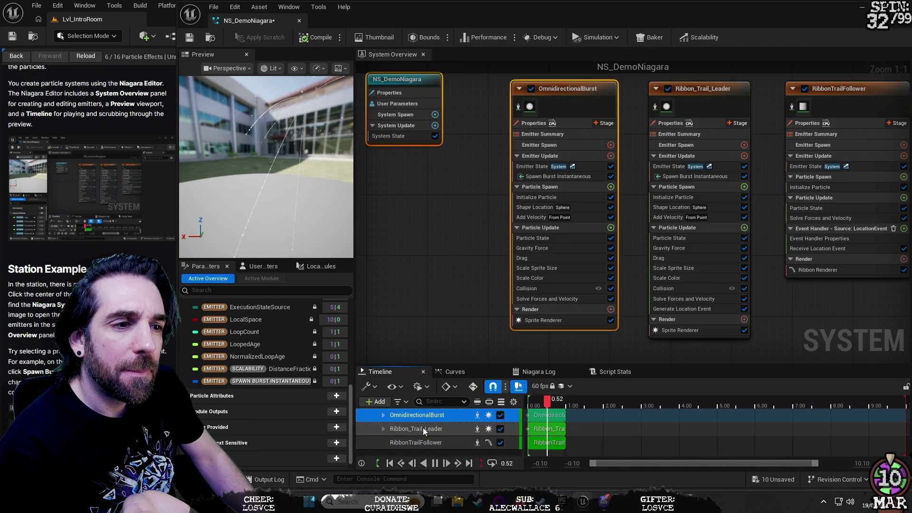
{"action": "left_click", "coordinate": [413, 427]}
{"action": "scroll", "coordinate": [248, 439], "scroll_direction": "down", "scroll_amount": 1}
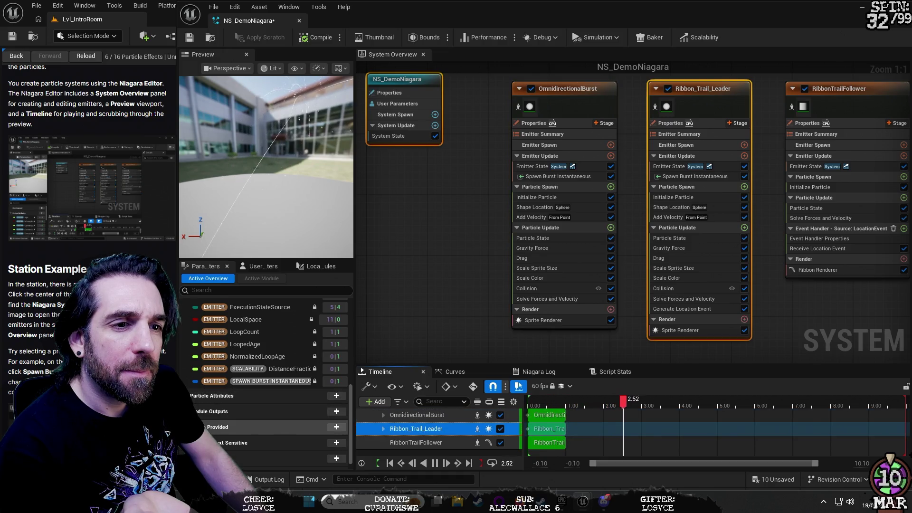
{"action": "scroll", "coordinate": [247, 436], "scroll_direction": "up", "scroll_amount": 10}
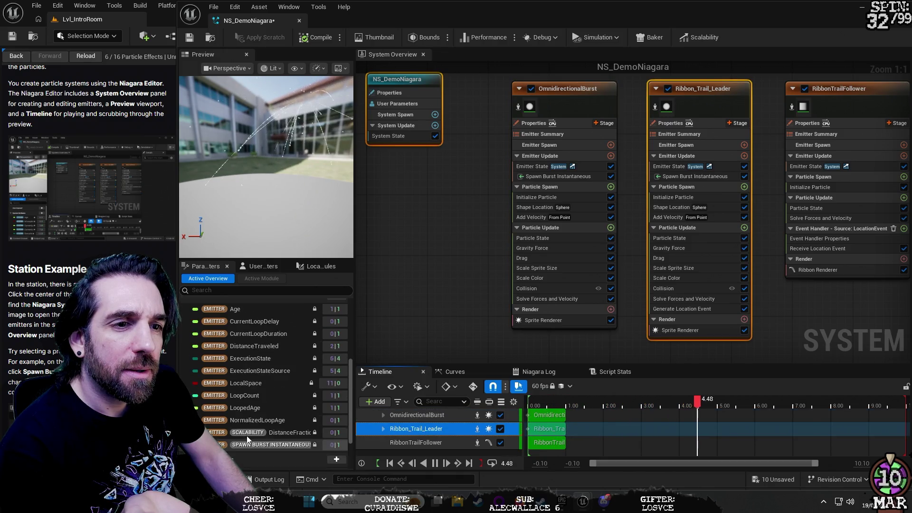
{"action": "scroll", "coordinate": [247, 435], "scroll_direction": "up", "scroll_amount": 3}
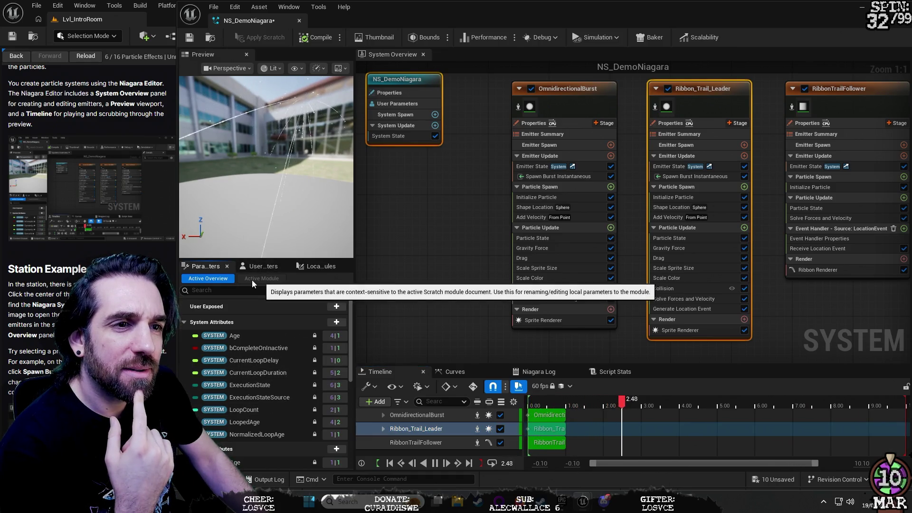
- Browse the User Parameters and Local Modules lists, then return to the full Parameters overview
{"action": "left_click", "coordinate": [259, 267]}
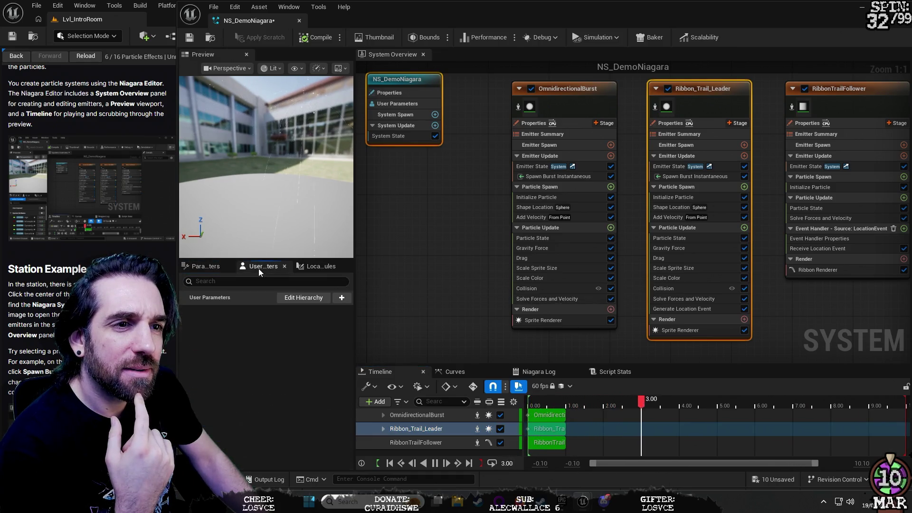
{"action": "left_click", "coordinate": [321, 266]}
{"action": "left_click", "coordinate": [198, 269]}
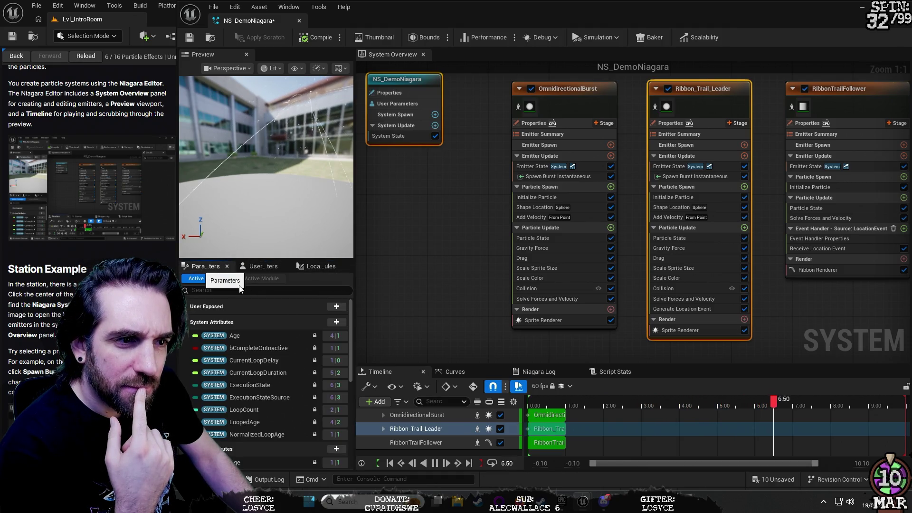
- Select the OmnidirectionalBurst emitter, glancing at the timeline Actions menu without choosing anything
{"action": "left_click", "coordinate": [431, 415]}
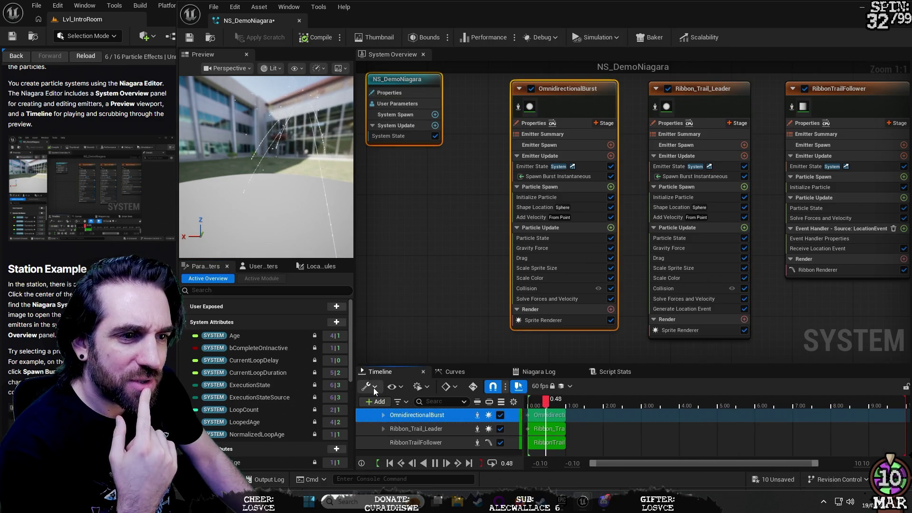
{"action": "left_click", "coordinate": [375, 389]}
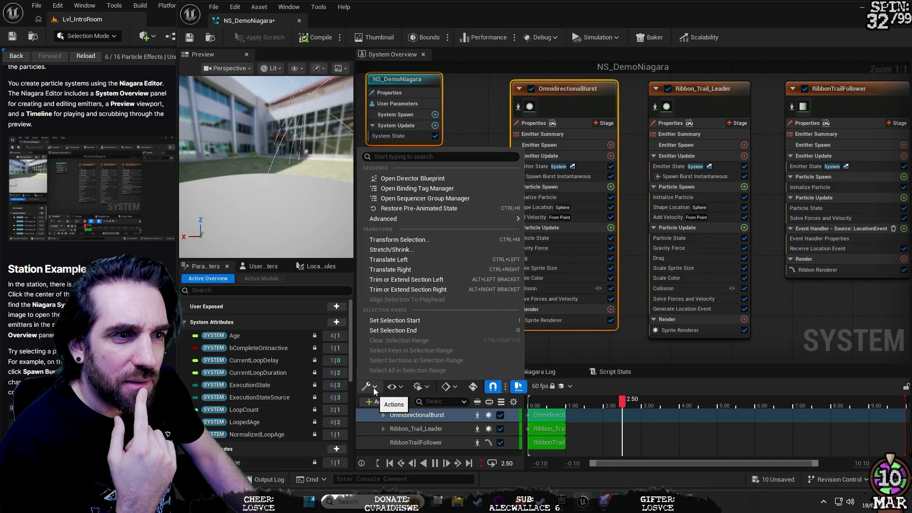
{"action": "left_click", "coordinate": [375, 387]}
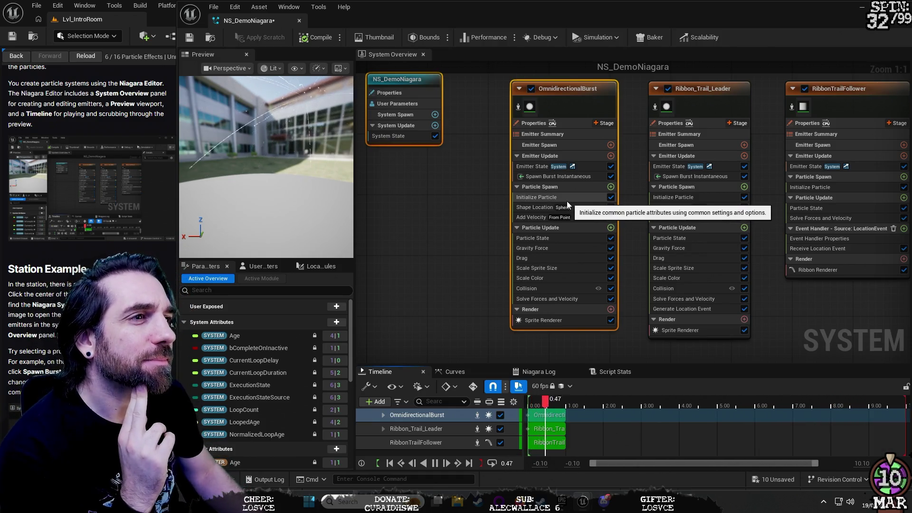
{"action": "left_click", "coordinate": [551, 135]}
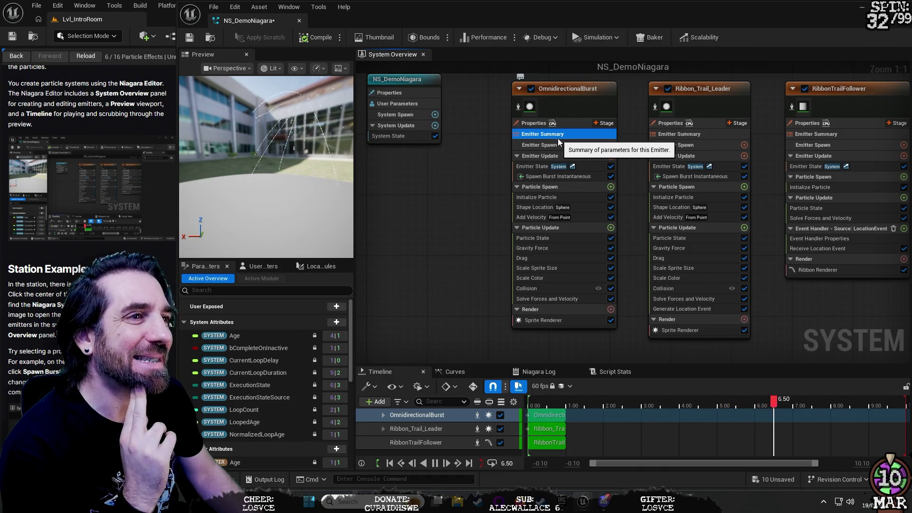
{"action": "left_click", "coordinate": [563, 143]}
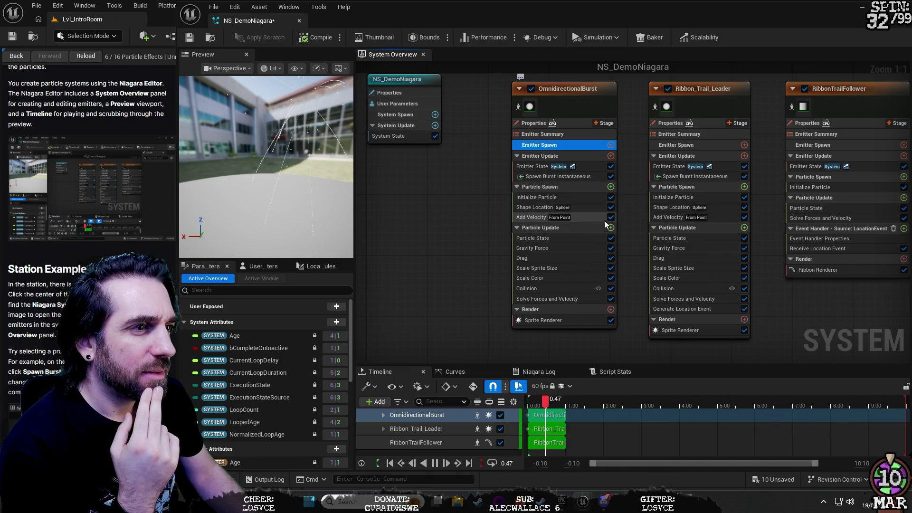
{"action": "left_click", "coordinate": [543, 198]}
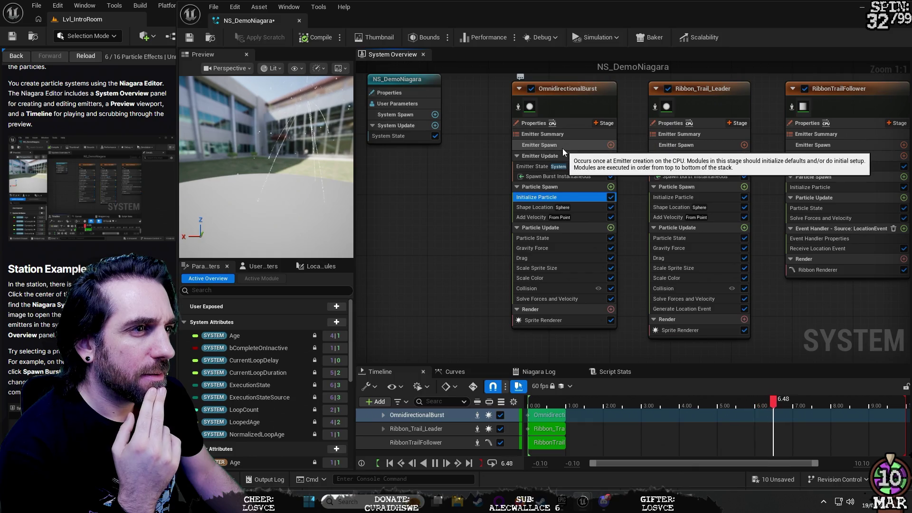
{"action": "left_click", "coordinate": [610, 145]}
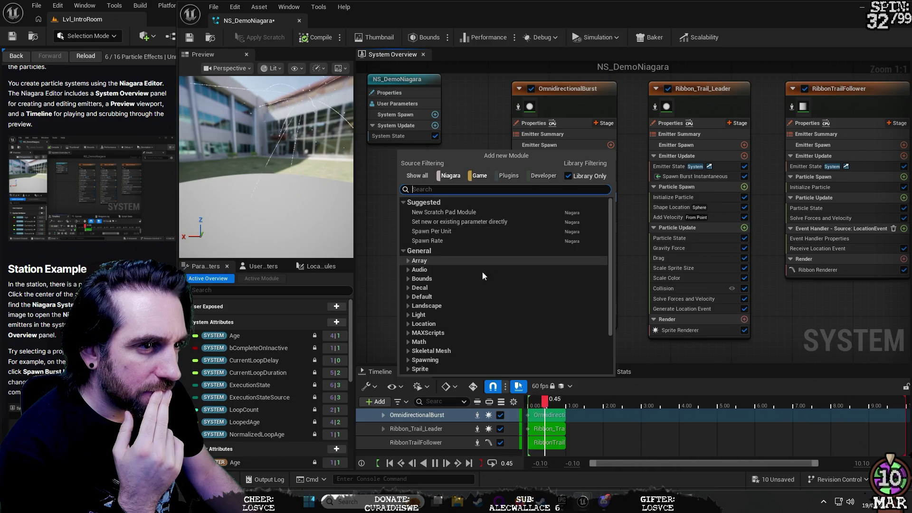
{"action": "scroll", "coordinate": [458, 288], "scroll_direction": "down", "scroll_amount": 3}
{"action": "scroll", "coordinate": [458, 287], "scroll_direction": "up", "scroll_amount": 3}
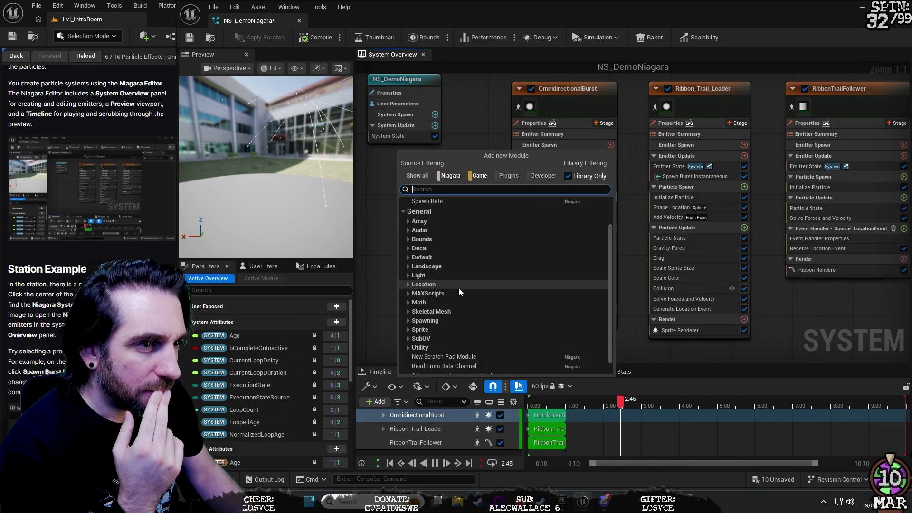
{"action": "left_click", "coordinate": [629, 188]}
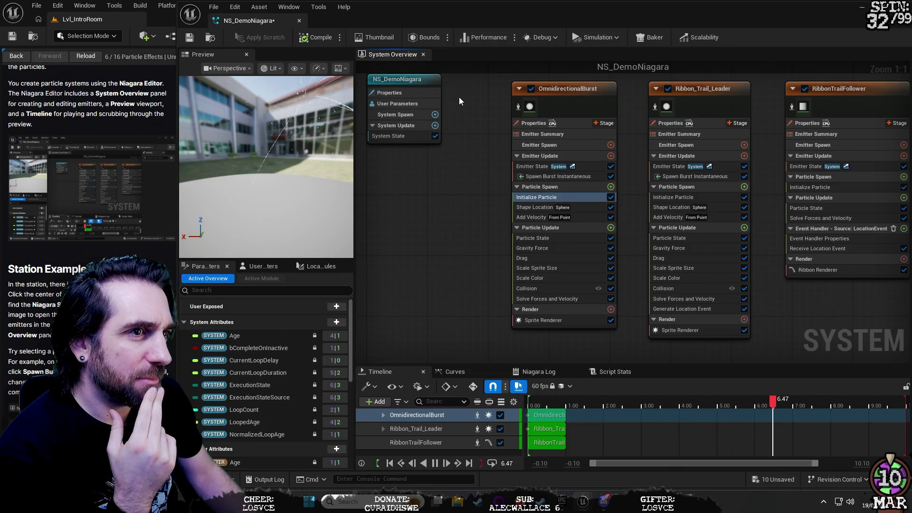
{"action": "left_click", "coordinate": [558, 90]}
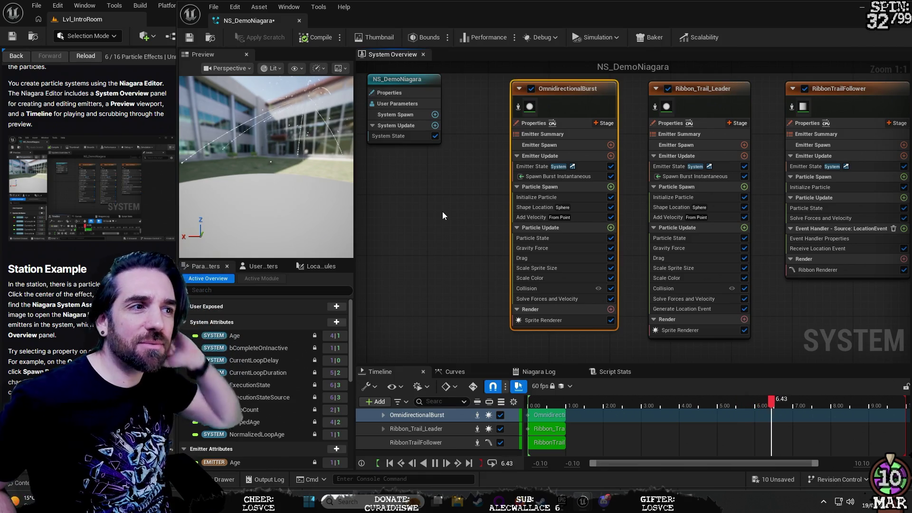
{"action": "left_click", "coordinate": [532, 107]}
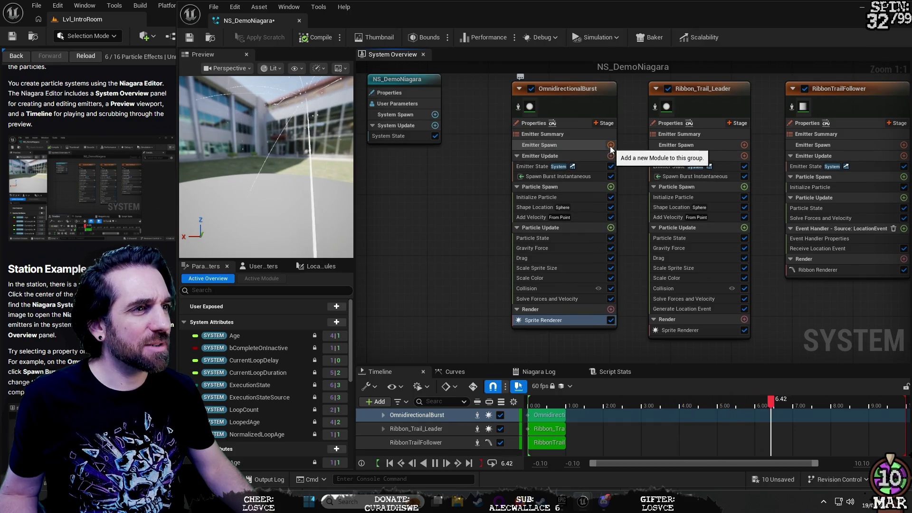
{"action": "left_click", "coordinate": [418, 417]}
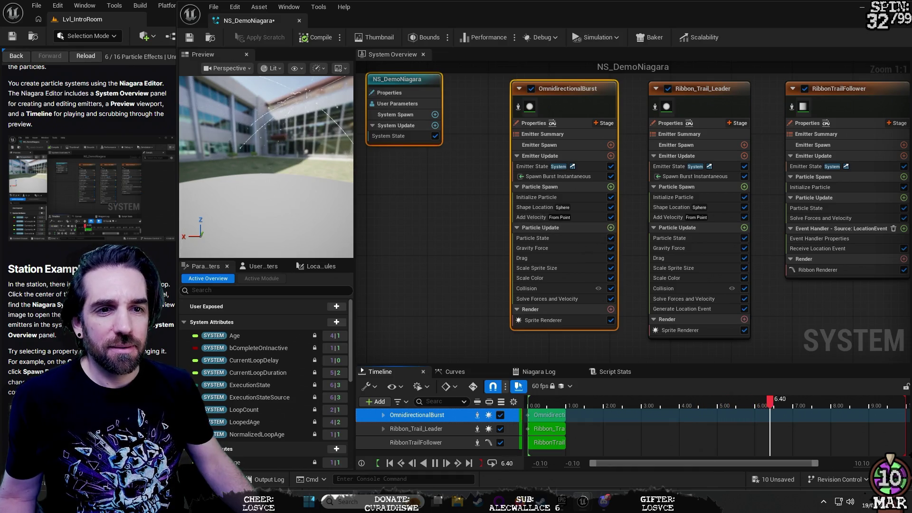
{"action": "scroll", "coordinate": [90, 167], "scroll_direction": "down", "scroll_amount": 4}
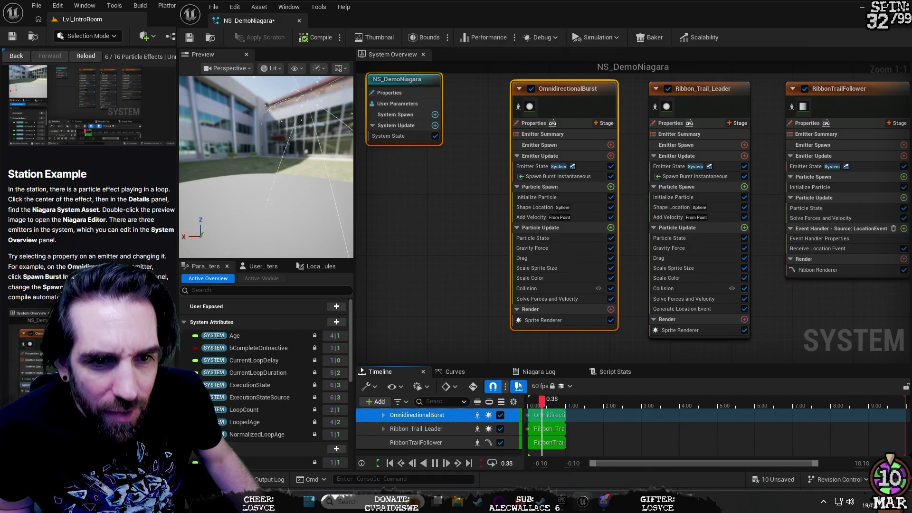
{"action": "left_click", "coordinate": [573, 176]}
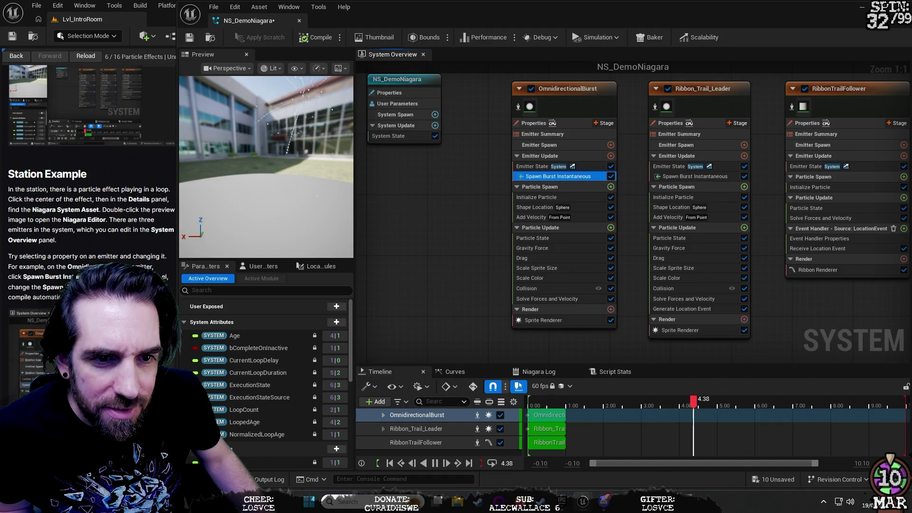
{"action": "left_click", "coordinate": [114, 316]}
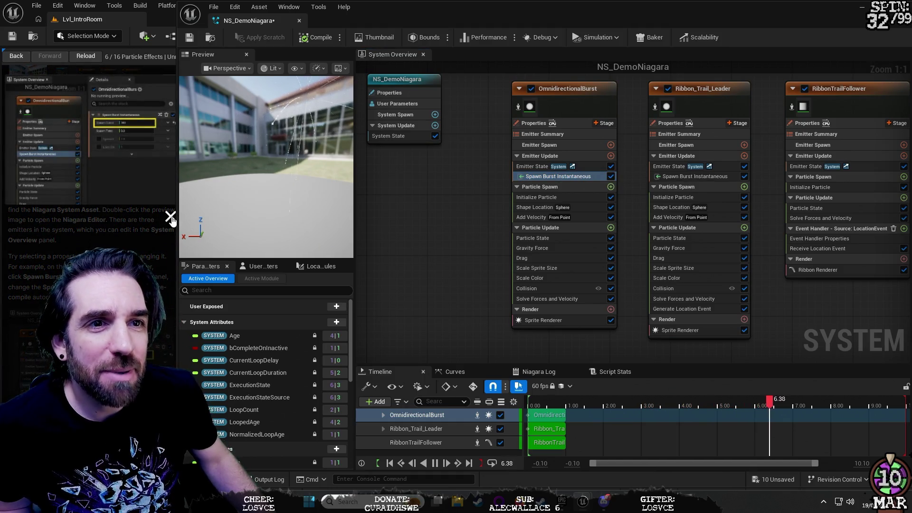
{"action": "left_click", "coordinate": [170, 216]}
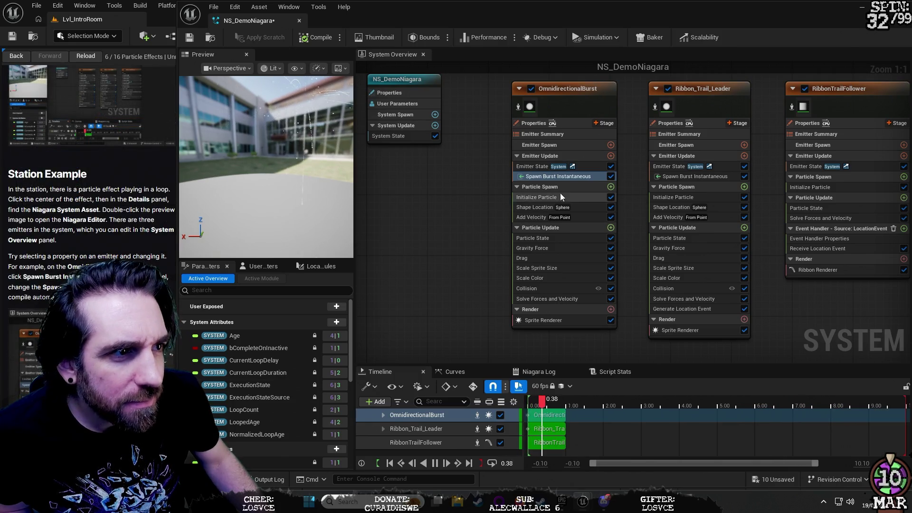
{"action": "double_click", "coordinate": [558, 177]}
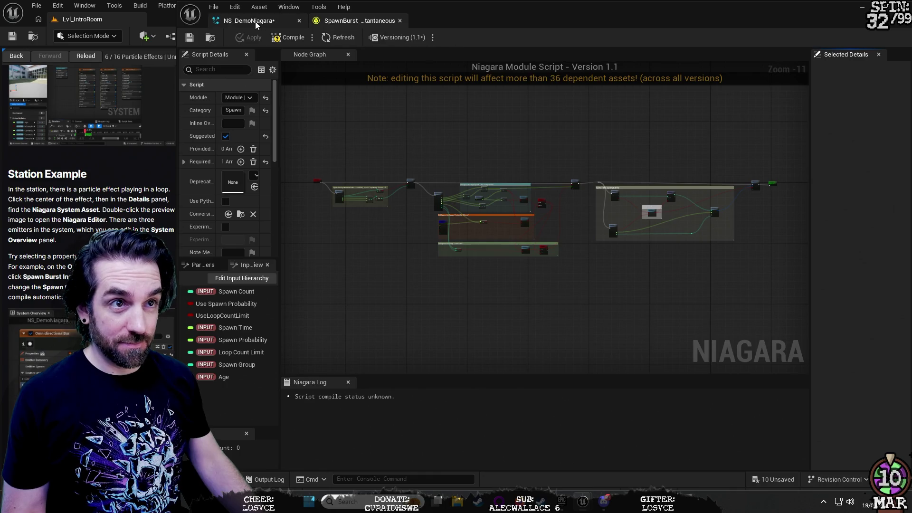
{"action": "left_click", "coordinate": [278, 21]}
{"action": "left_click", "coordinate": [370, 21]}
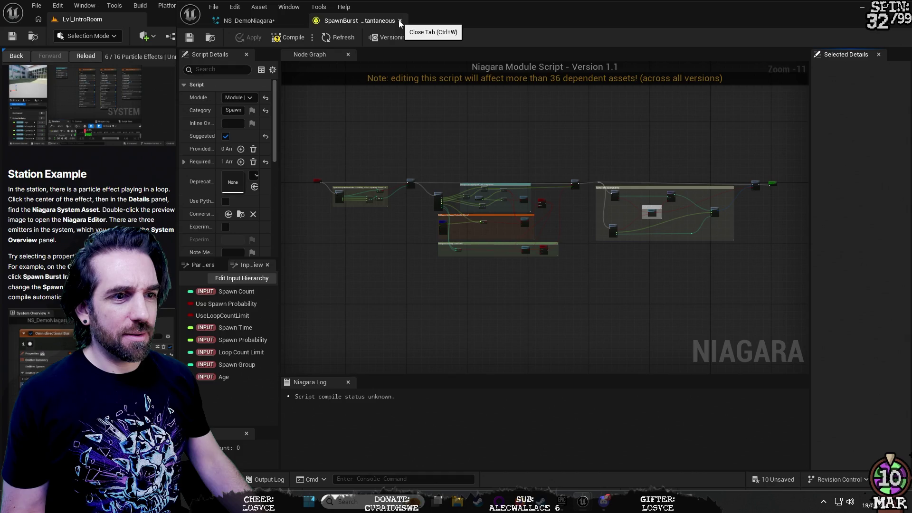
{"action": "left_click", "coordinate": [400, 21]}
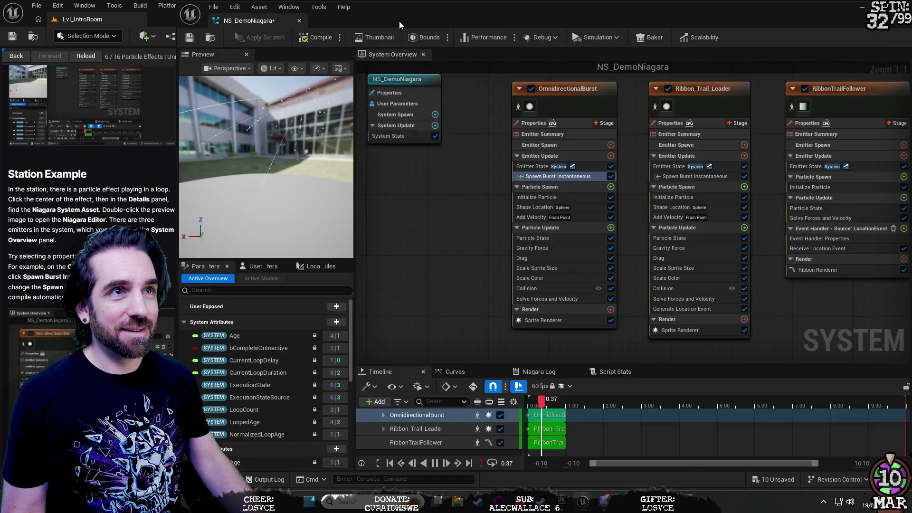
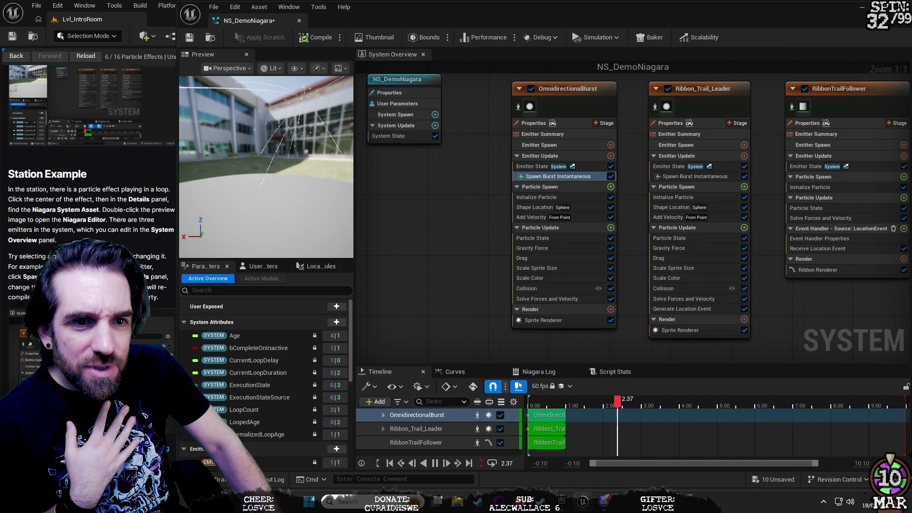
- Enlarge the tutorial screenshot, snap the Niagara editor aside and widen the documentation panel
{"action": "left_click", "coordinate": [138, 328]}
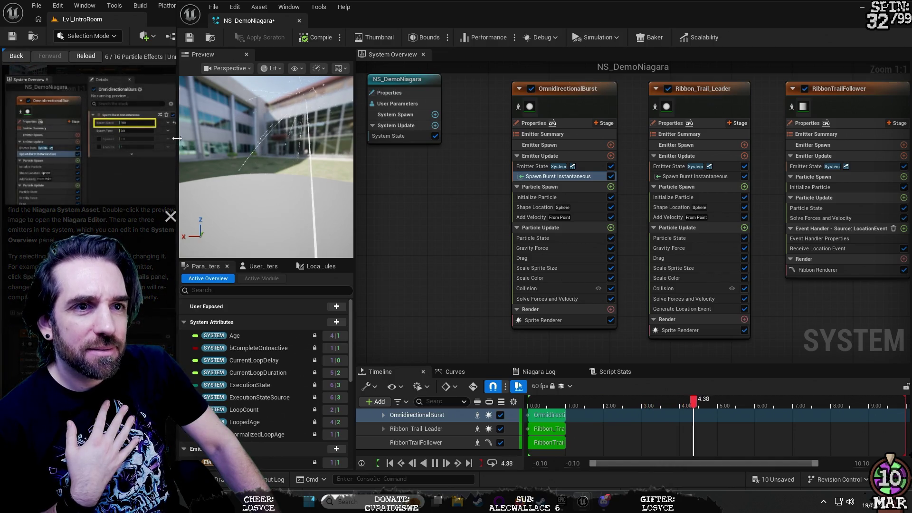
{"action": "key", "text": "super+Right"}
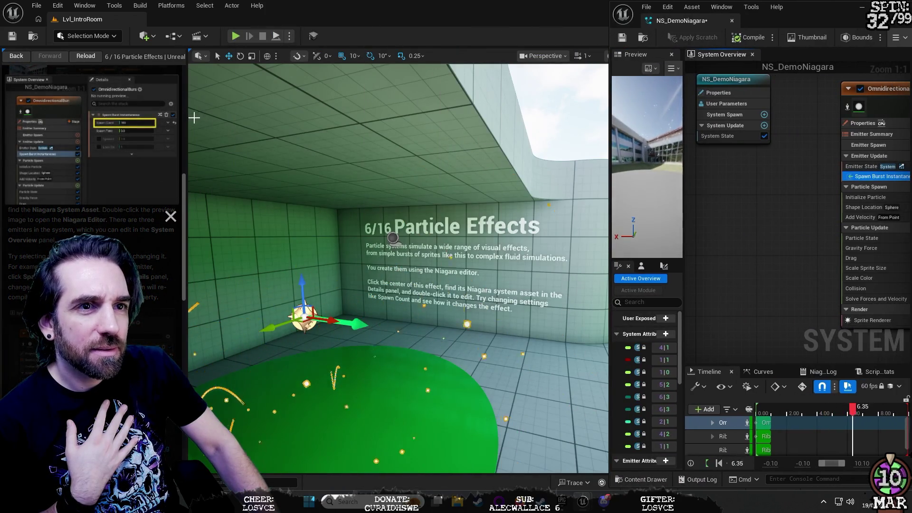
{"action": "left_click_drag", "start_coordinate": [188, 115], "coordinate": [903, 118]}
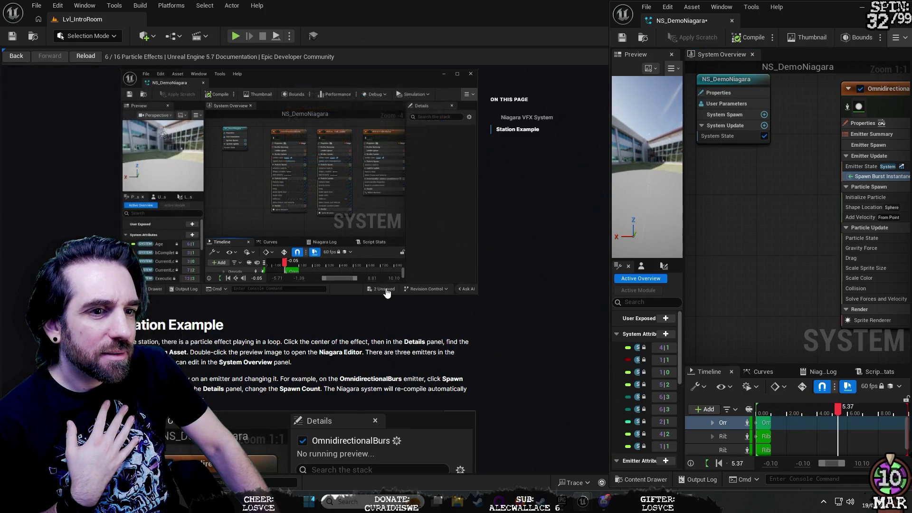
{"action": "scroll", "coordinate": [376, 291], "scroll_direction": "down", "scroll_amount": 3}
{"action": "scroll", "coordinate": [380, 291], "scroll_direction": "up", "scroll_amount": 4}
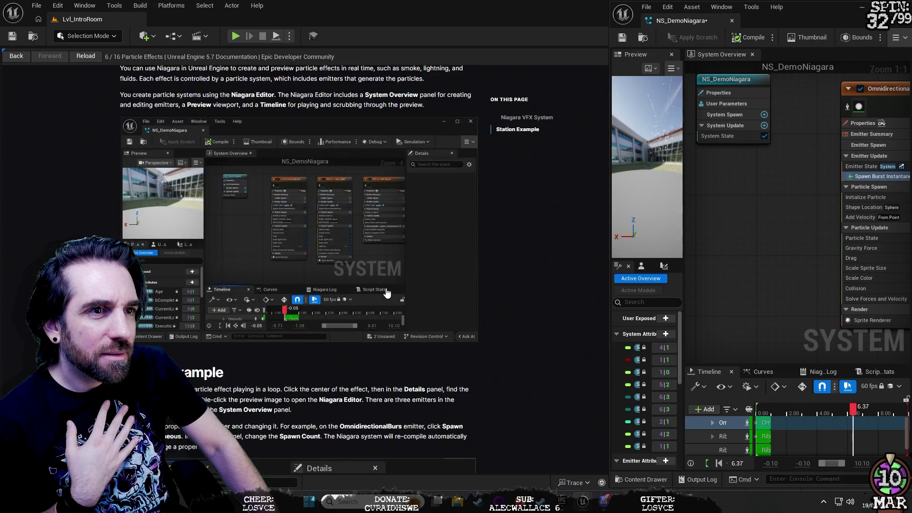
{"action": "scroll", "coordinate": [388, 293], "scroll_direction": "down", "scroll_amount": 7}
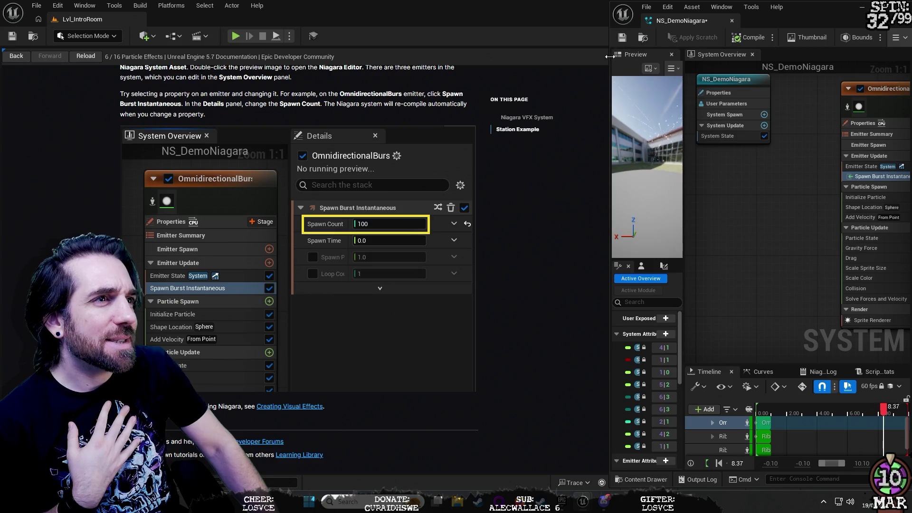
- Rearrange the Niagara editor and documentation windows to reveal the level viewport
{"action": "left_click_drag", "start_coordinate": [612, 56], "coordinate": [629, 56]}
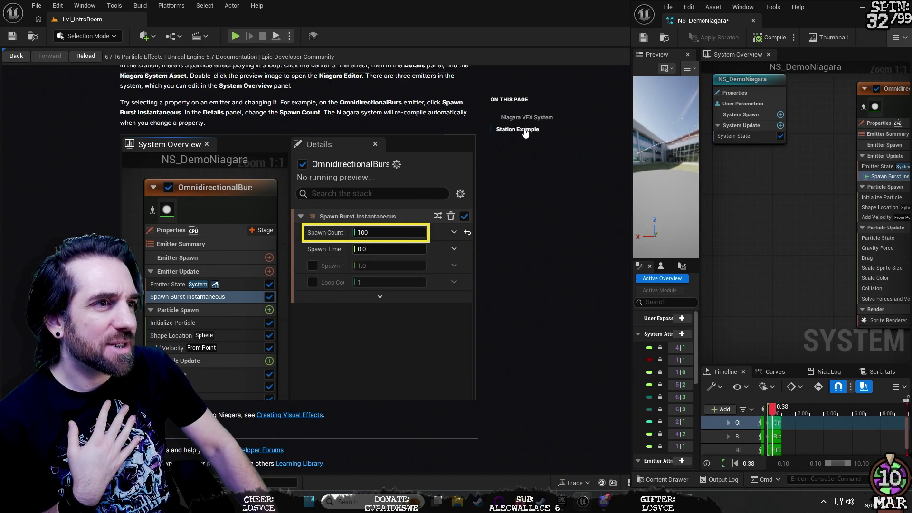
{"action": "scroll", "coordinate": [546, 190], "scroll_direction": "up", "scroll_amount": 1}
{"action": "left_click_drag", "start_coordinate": [629, 95], "coordinate": [806, 100]}
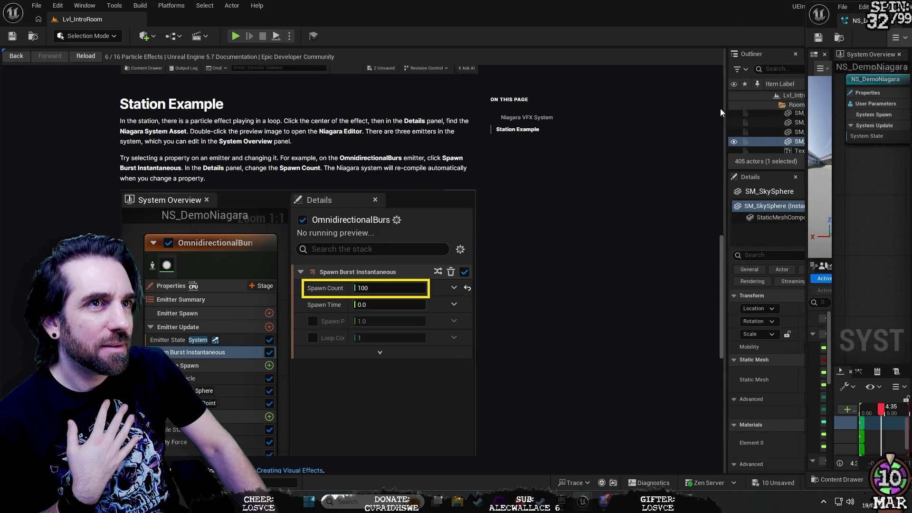
{"action": "left_click_drag", "start_coordinate": [724, 105], "coordinate": [148, 151]}
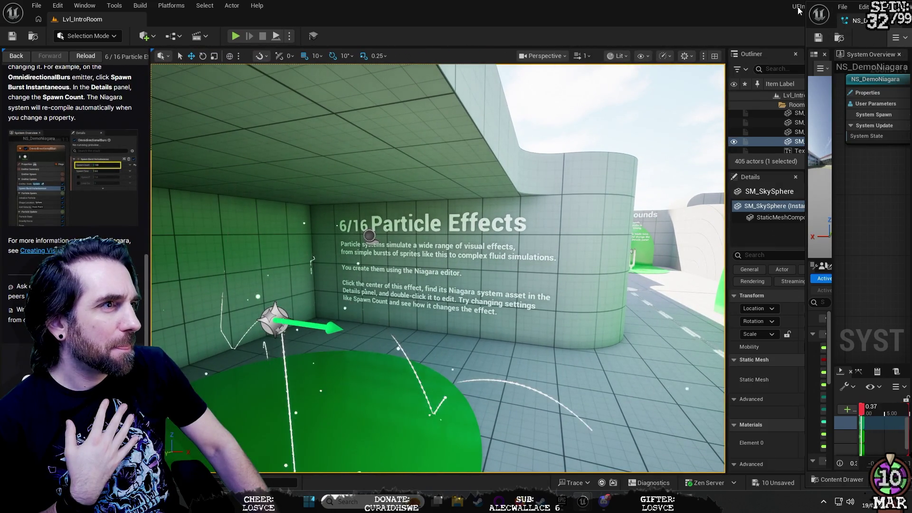
{"action": "mouse_move", "coordinate": [806, 16]}
{"action": "left_mouse_down"}
{"action": "mouse_move", "coordinate": [57, 127]}
{"action": "mouse_move", "coordinate": [150, 121]}
{"action": "left_mouse_up"}
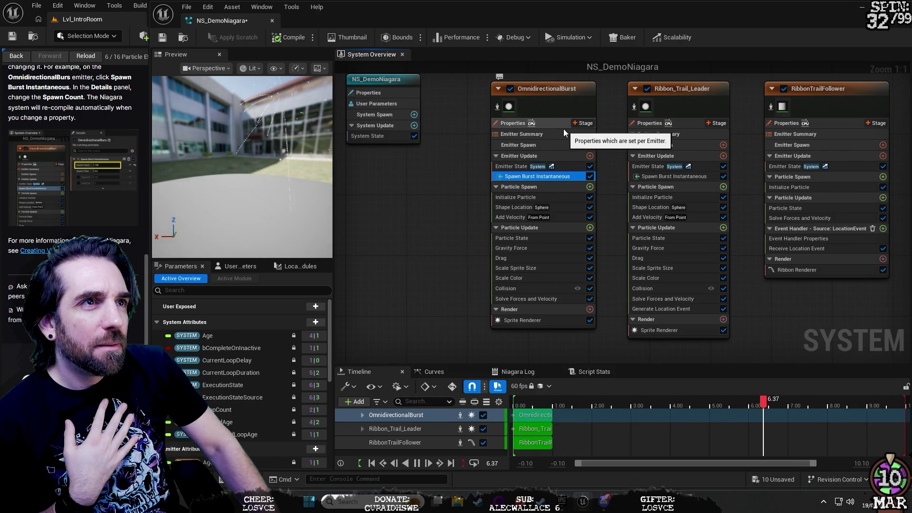
{"action": "mouse_move", "coordinate": [669, 19]}
{"action": "left_mouse_down"}
{"action": "mouse_move", "coordinate": [639, 38]}
{"action": "mouse_move", "coordinate": [455, 81]}
{"action": "mouse_move", "coordinate": [435, 48]}
{"action": "mouse_move", "coordinate": [470, 26]}
{"action": "mouse_move", "coordinate": [603, 23]}
{"action": "left_mouse_up"}
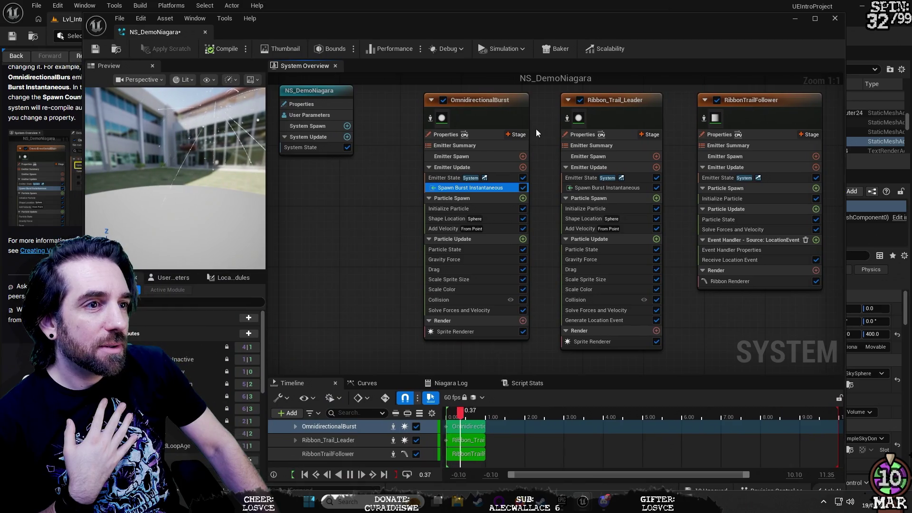
- Open and close the Spawn Burst Instantaneous module script twice, then shift the editor right
{"action": "double_click", "coordinate": [466, 188]}
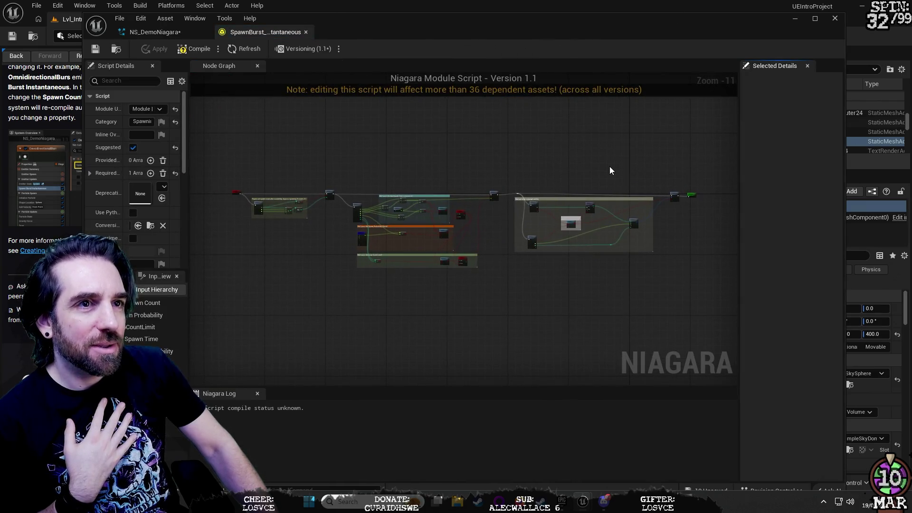
{"action": "left_click", "coordinate": [306, 32]}
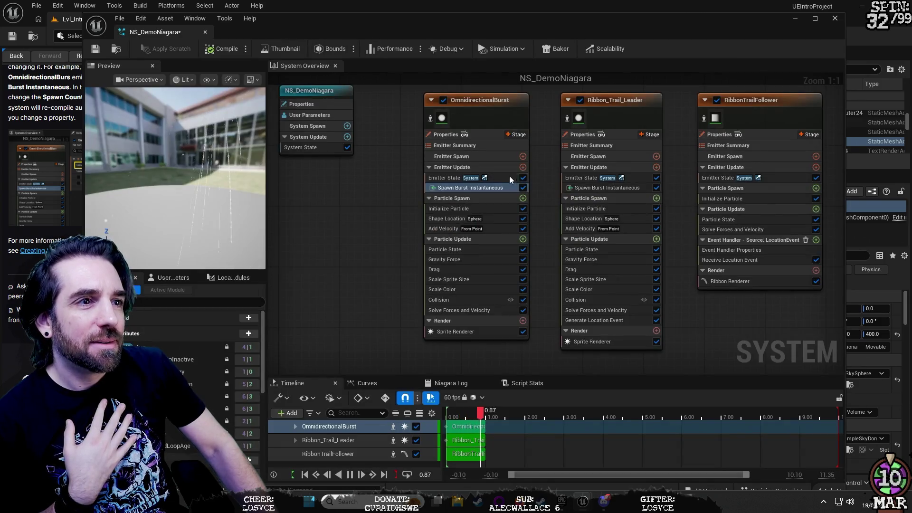
{"action": "double_click", "coordinate": [434, 187]}
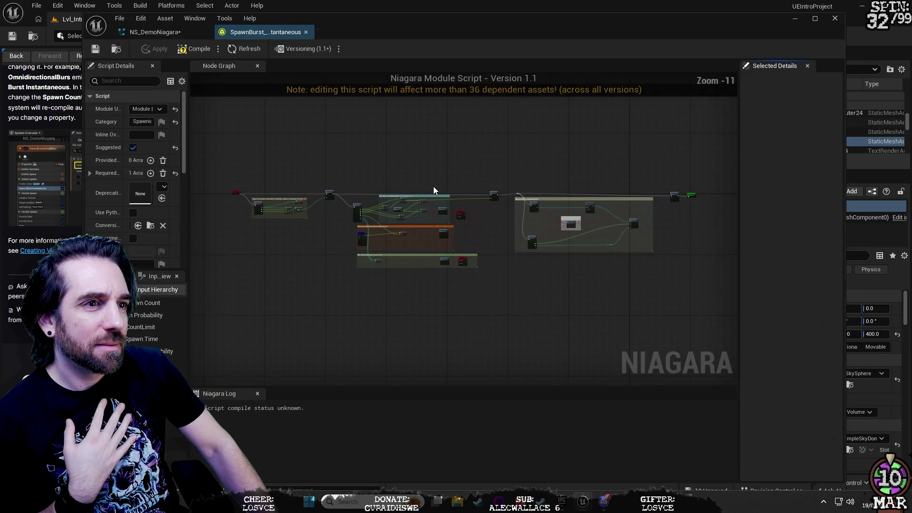
{"action": "left_click", "coordinate": [305, 32]}
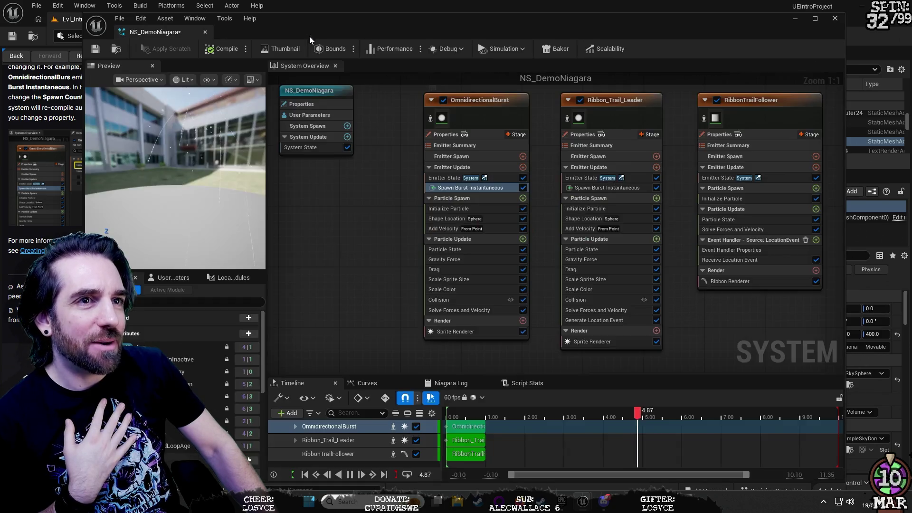
{"action": "left_click_drag", "start_coordinate": [332, 14], "coordinate": [457, 11]}
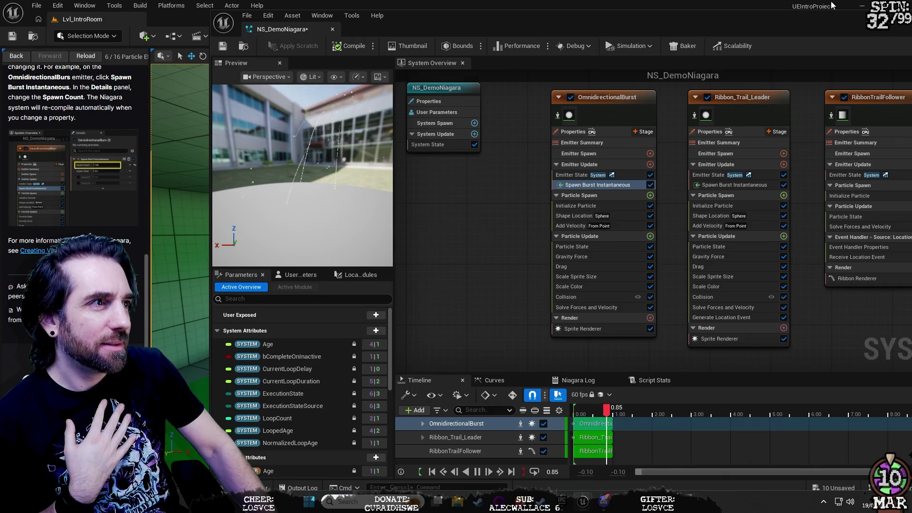
- Shrink the Niagara editor and widen the documentation beside the level viewport
{"action": "key", "text": "super+Down"}
{"action": "key", "text": "super+Down"}
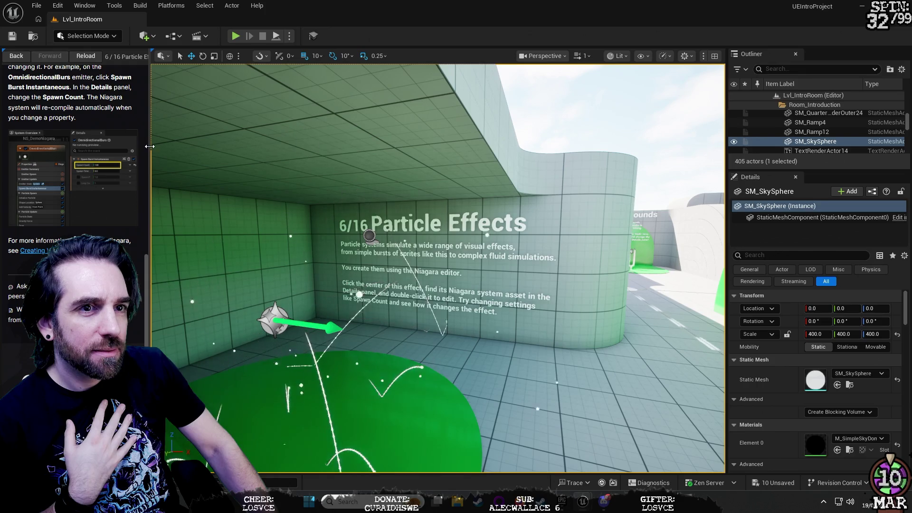
{"action": "left_click_drag", "start_coordinate": [148, 146], "coordinate": [651, 162]}
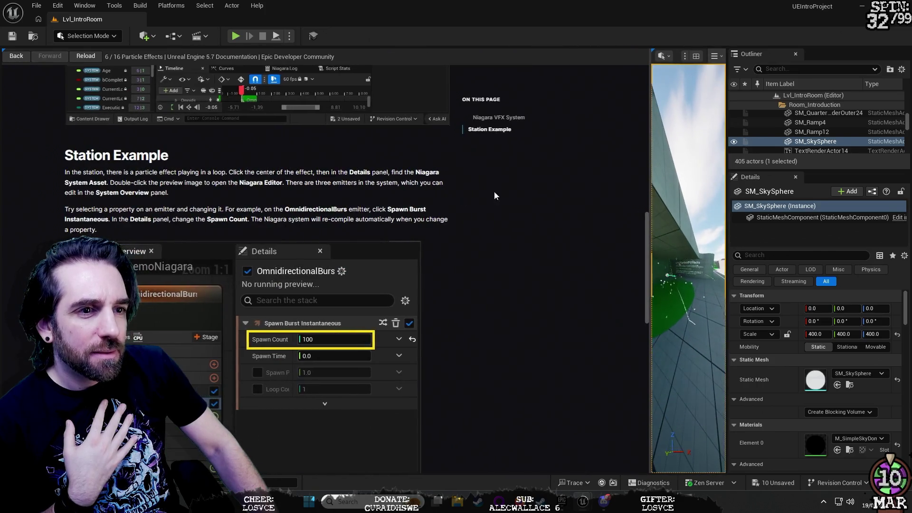
{"action": "scroll", "coordinate": [406, 207], "scroll_direction": "down", "scroll_amount": 1}
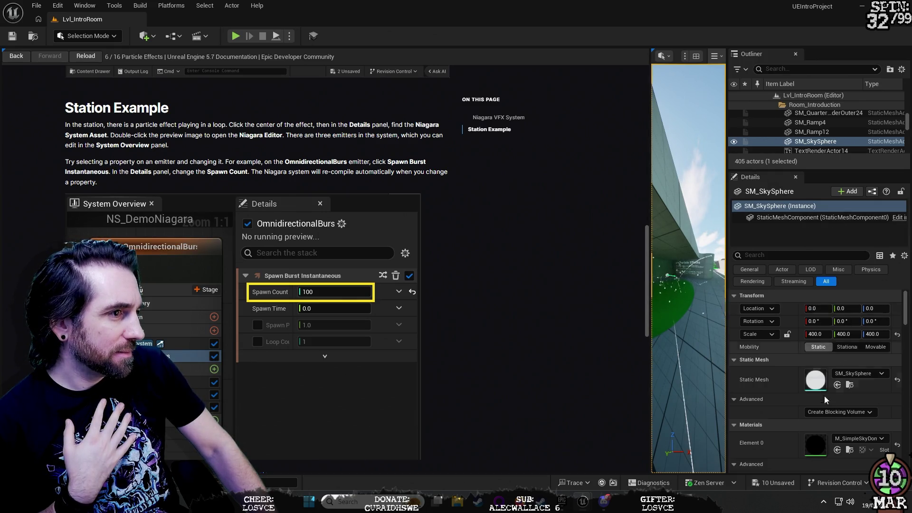
{"action": "scroll", "coordinate": [808, 402], "scroll_direction": "down", "scroll_amount": 1}
- Read through the Station Example Spawn Count instructions, then bring NS_DemoNiagara back from the taskbar
{"action": "scroll", "coordinate": [798, 405], "scroll_direction": "up", "scroll_amount": 1}
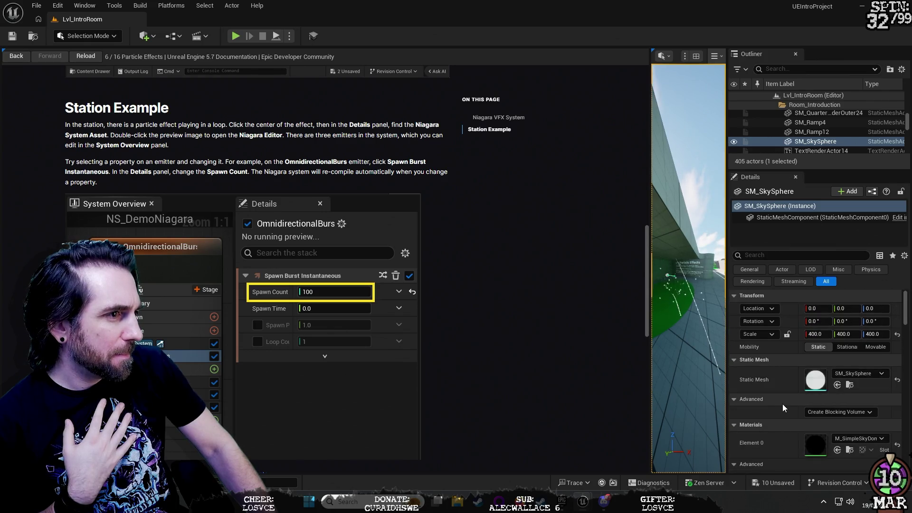
{"action": "scroll", "coordinate": [783, 407], "scroll_direction": "down", "scroll_amount": 5}
{"action": "scroll", "coordinate": [784, 408], "scroll_direction": "down", "scroll_amount": 5}
{"action": "scroll", "coordinate": [784, 407], "scroll_direction": "down", "scroll_amount": 5}
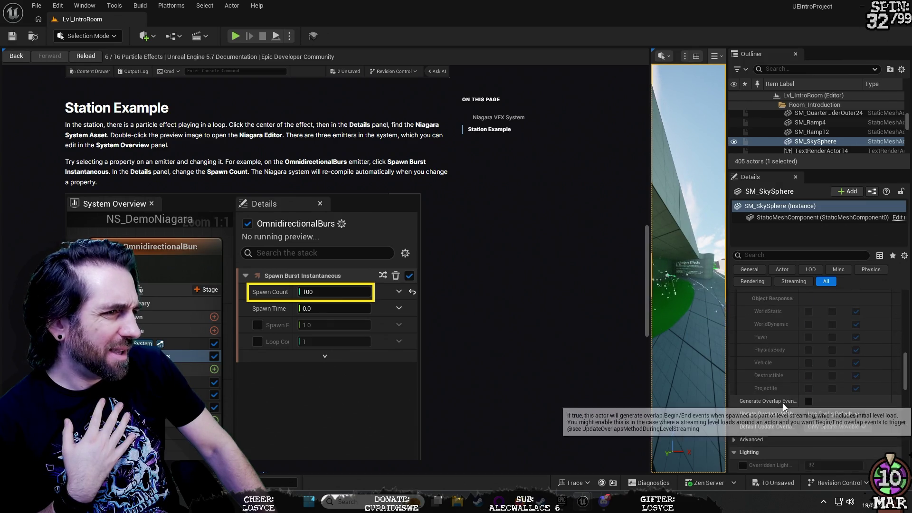
{"action": "scroll", "coordinate": [784, 408], "scroll_direction": "down", "scroll_amount": 3}
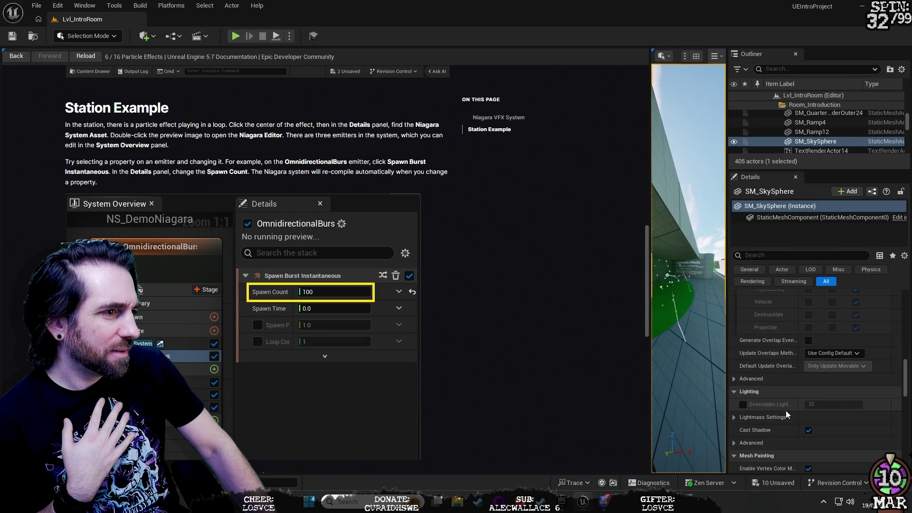
{"action": "scroll", "coordinate": [786, 414], "scroll_direction": "down", "scroll_amount": 8}
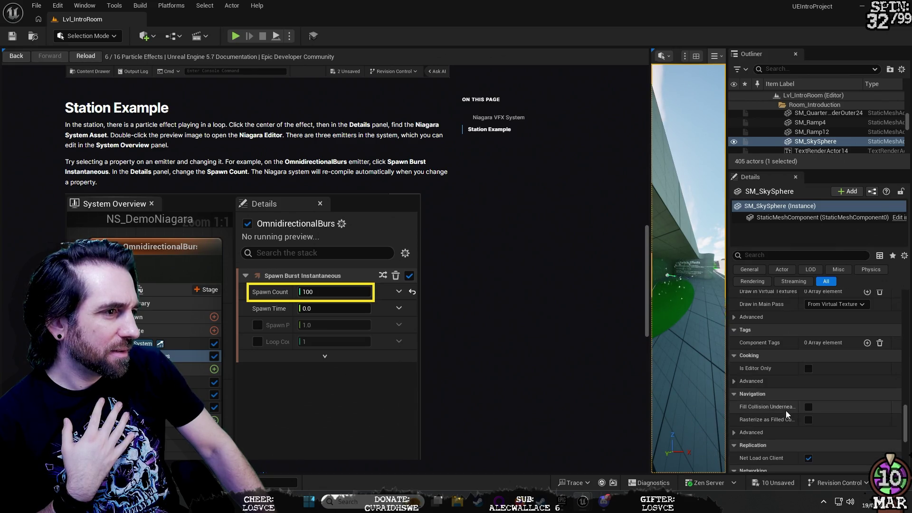
{"action": "scroll", "coordinate": [786, 414], "scroll_direction": "down", "scroll_amount": 10}
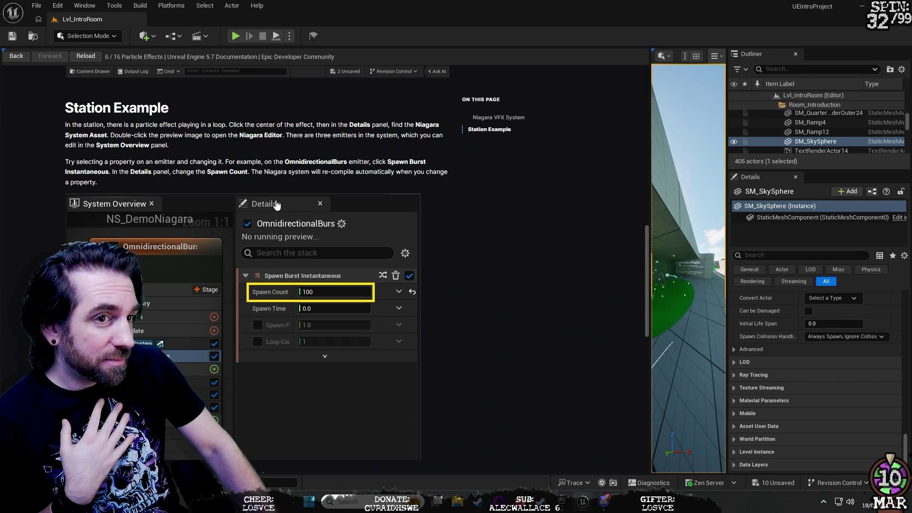
{"action": "mouse_move", "coordinate": [596, 504]}
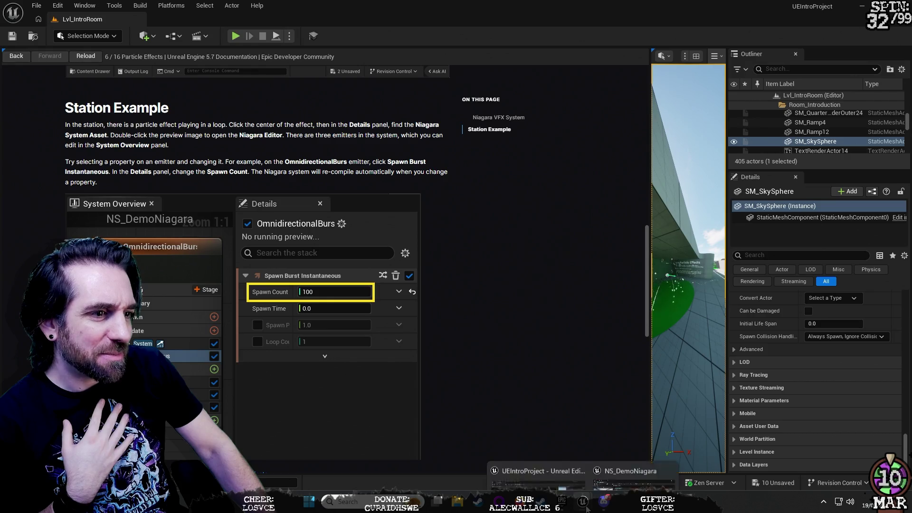
{"action": "left_click", "coordinate": [617, 447]}
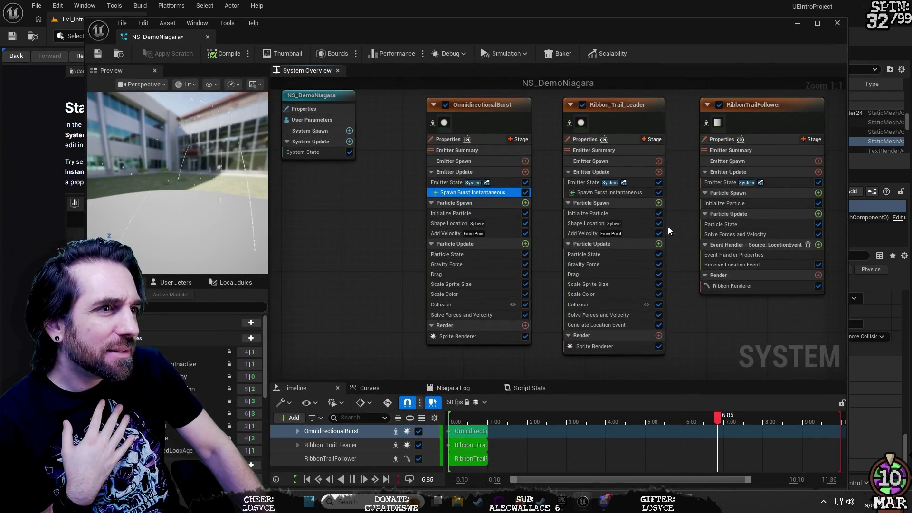
- Select the emitters' Spawn Burst Instantaneous, Emitter State and Initialize Particle modules in turn
{"action": "left_click", "coordinate": [616, 192]}
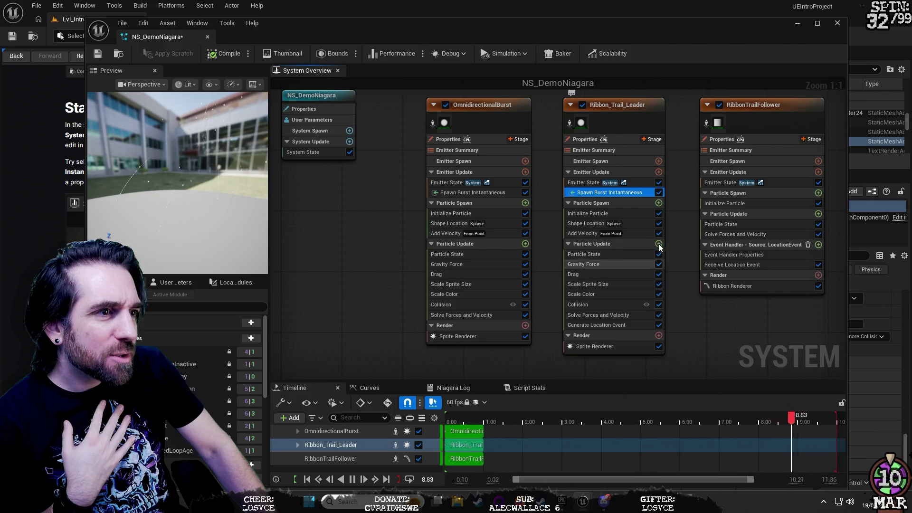
{"action": "left_click", "coordinate": [480, 192]}
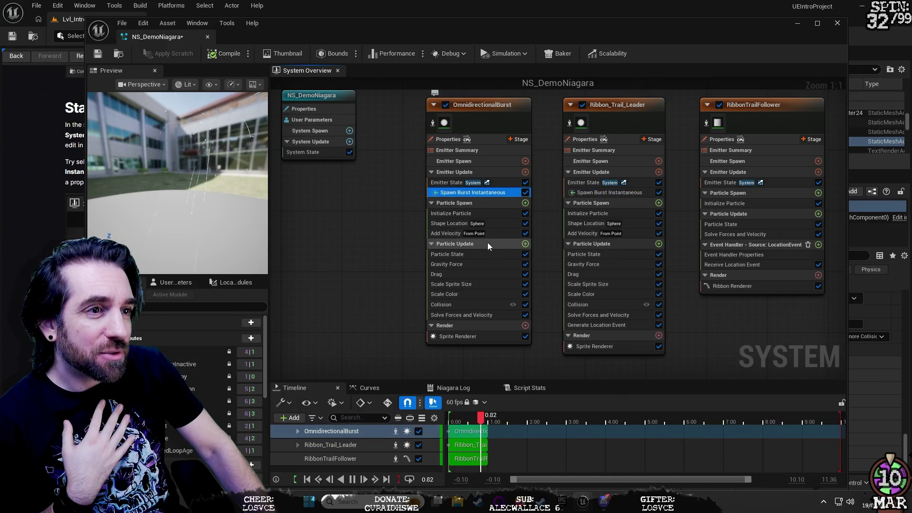
{"action": "left_click", "coordinate": [455, 182]}
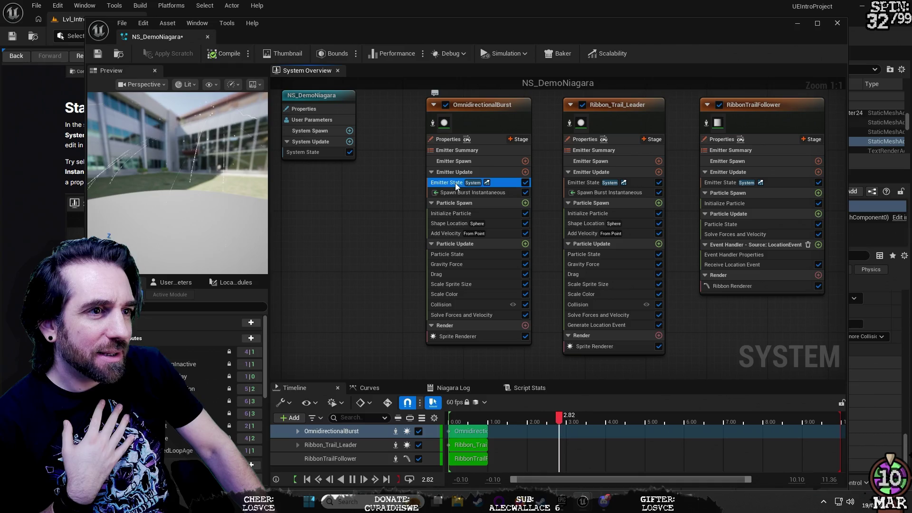
{"action": "left_click", "coordinate": [469, 214]}
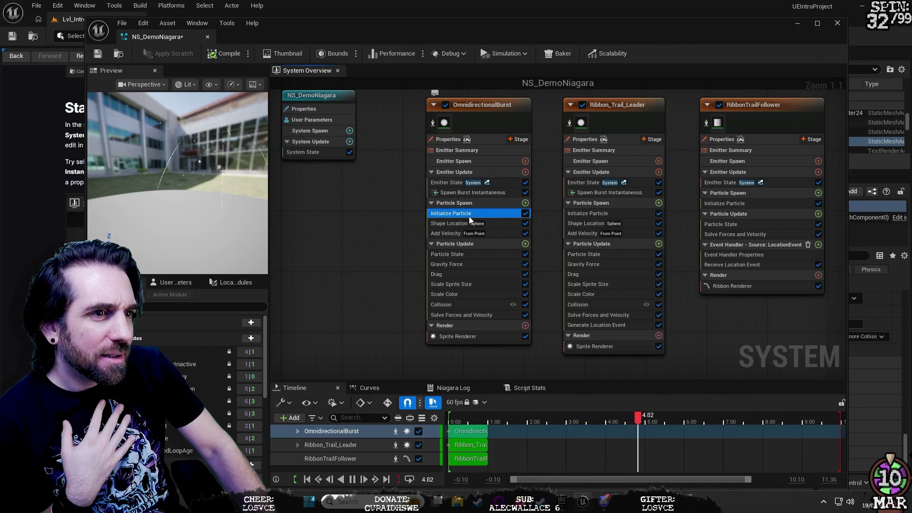
- Open the Spawn Burst Instantaneous module script from its context menu, then close it
{"action": "right_click", "coordinate": [464, 222]}
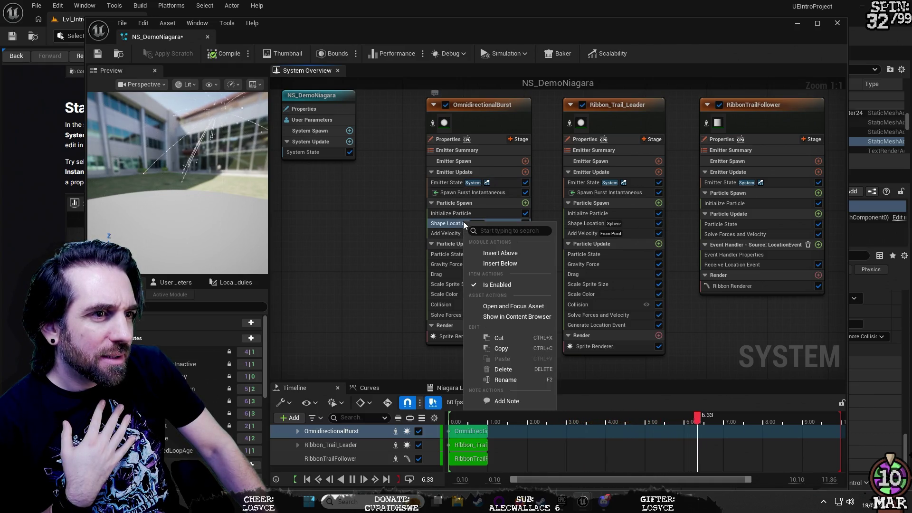
{"action": "right_click", "coordinate": [467, 193]}
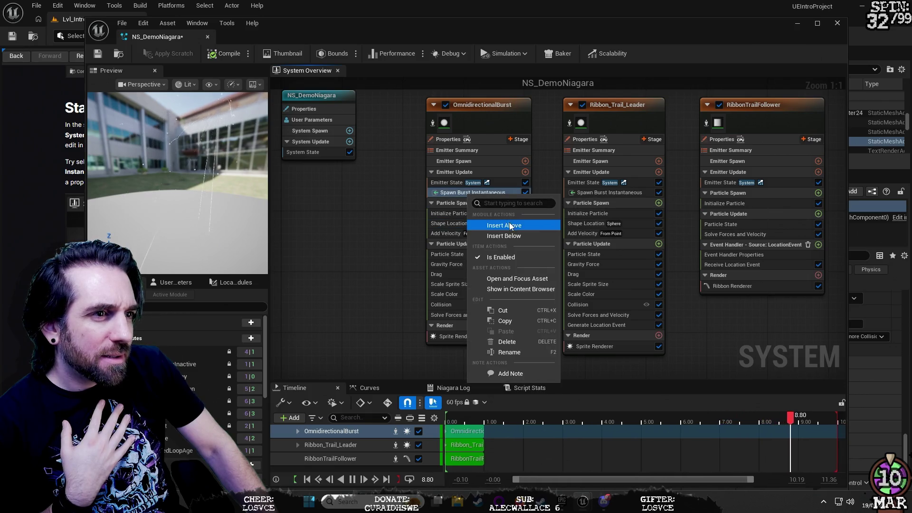
{"action": "left_click", "coordinate": [545, 279]}
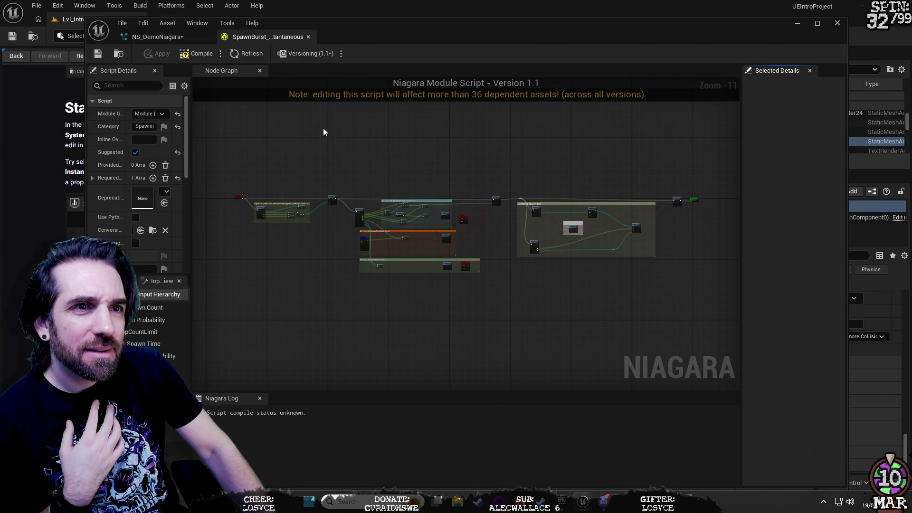
{"action": "left_click", "coordinate": [308, 37]}
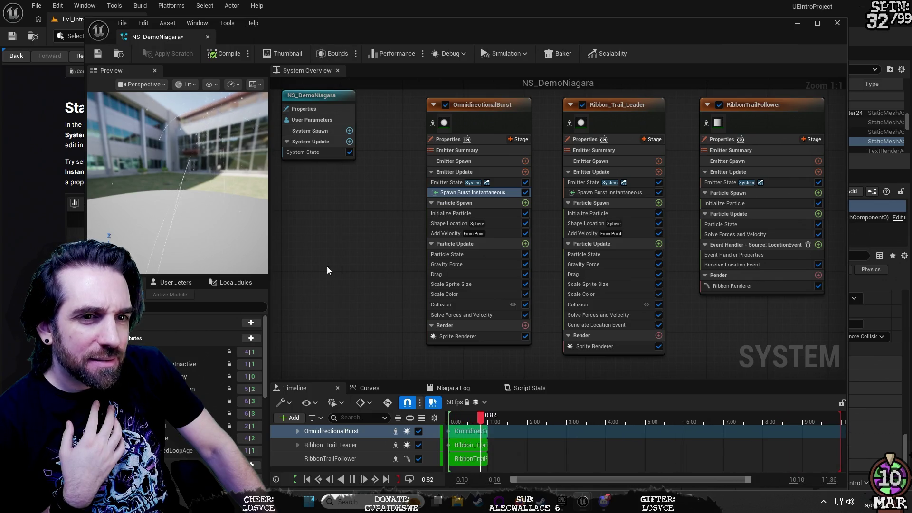
- Toggle between the Local Modules and Attributes lists, then minimise the Niagara editor
{"action": "left_click", "coordinate": [229, 284]}
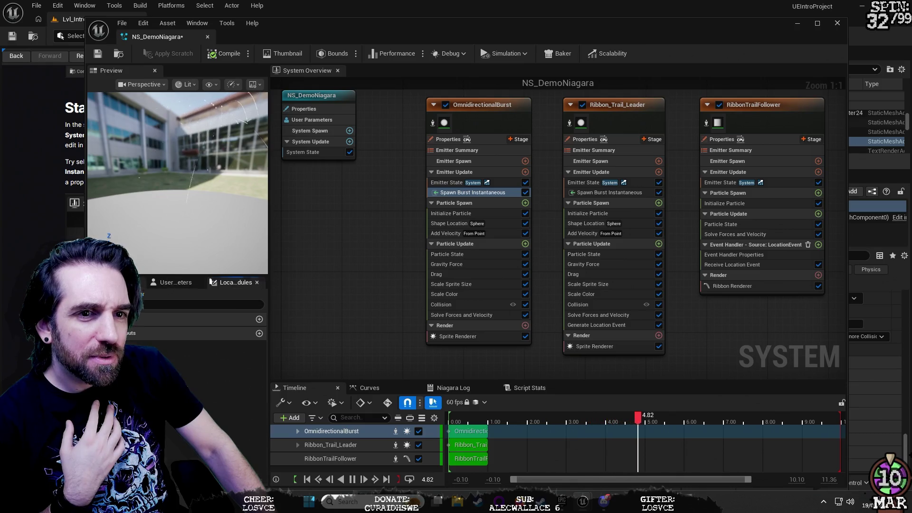
{"action": "left_click", "coordinate": [119, 282]}
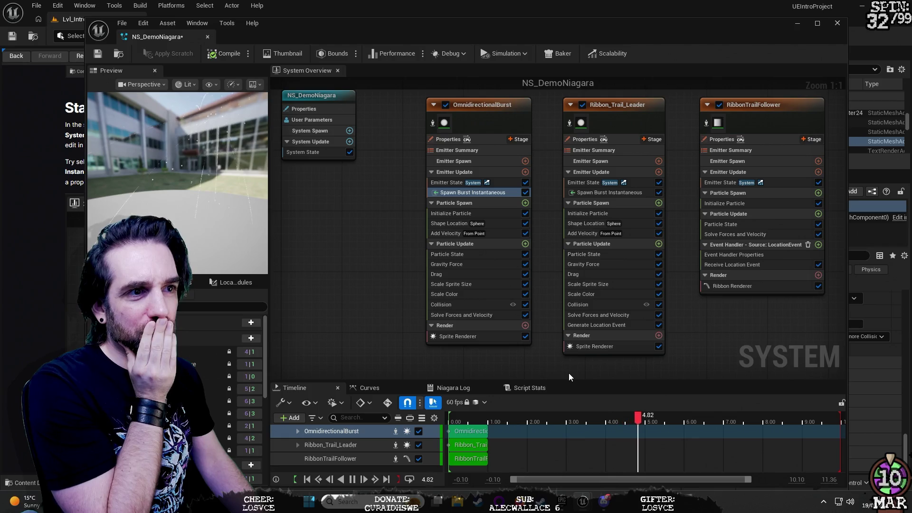
{"action": "left_click", "coordinate": [10, 4]}
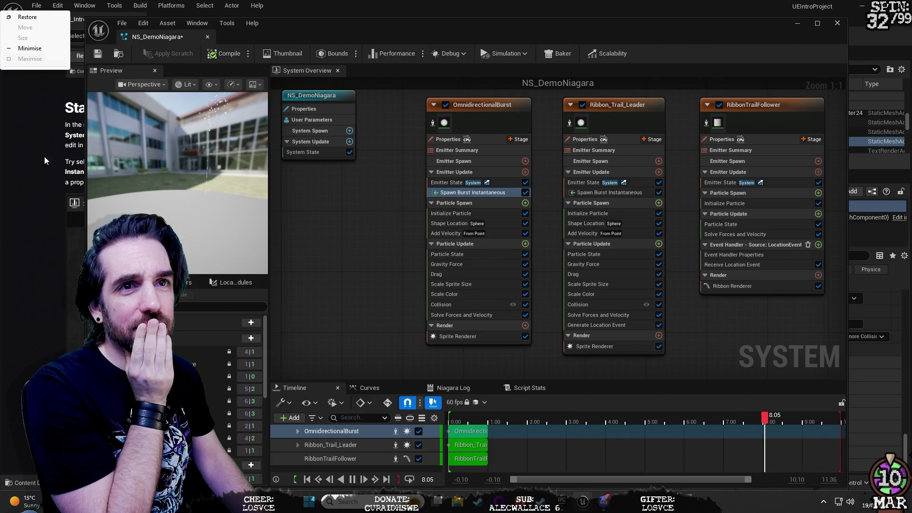
{"action": "left_click", "coordinate": [30, 227]}
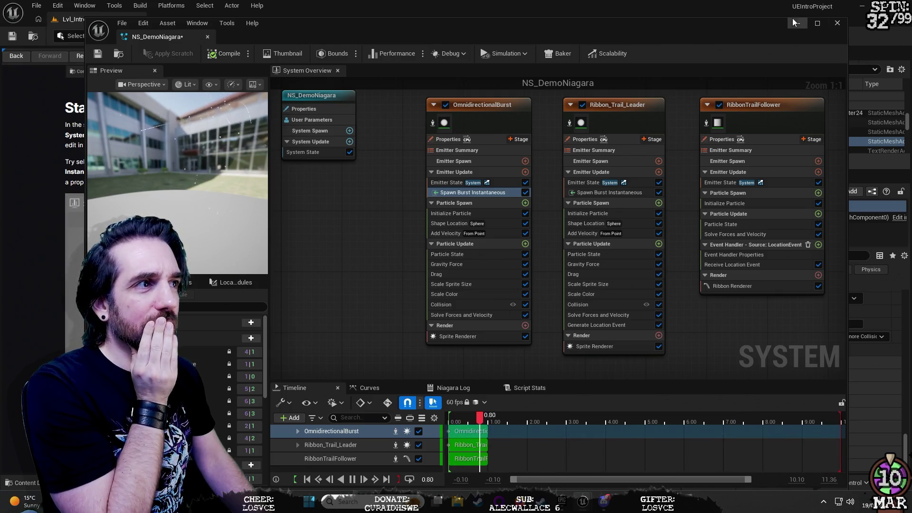
{"action": "left_click", "coordinate": [796, 23]}
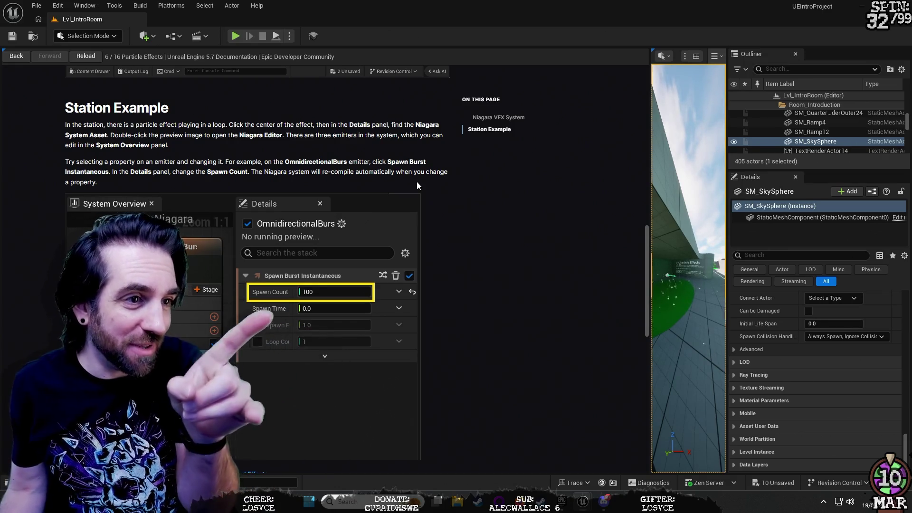
{"action": "scroll", "coordinate": [404, 227], "scroll_direction": "down", "scroll_amount": 3}
{"action": "scroll", "coordinate": [404, 227], "scroll_direction": "up", "scroll_amount": 2}
{"action": "scroll", "coordinate": [404, 227], "scroll_direction": "up", "scroll_amount": 1}
{"action": "scroll", "coordinate": [418, 228], "scroll_direction": "down", "scroll_amount": 1}
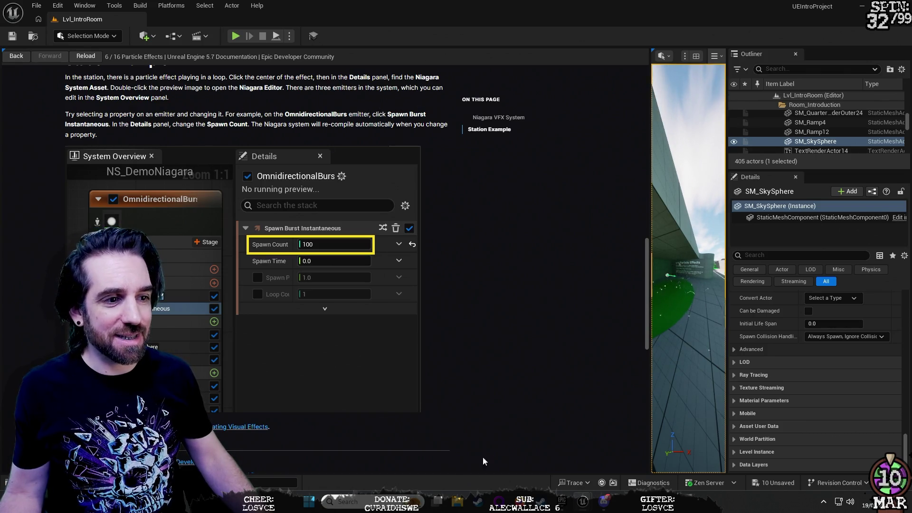
{"action": "mouse_move", "coordinate": [584, 503]}
{"action": "left_click", "coordinate": [620, 454]}
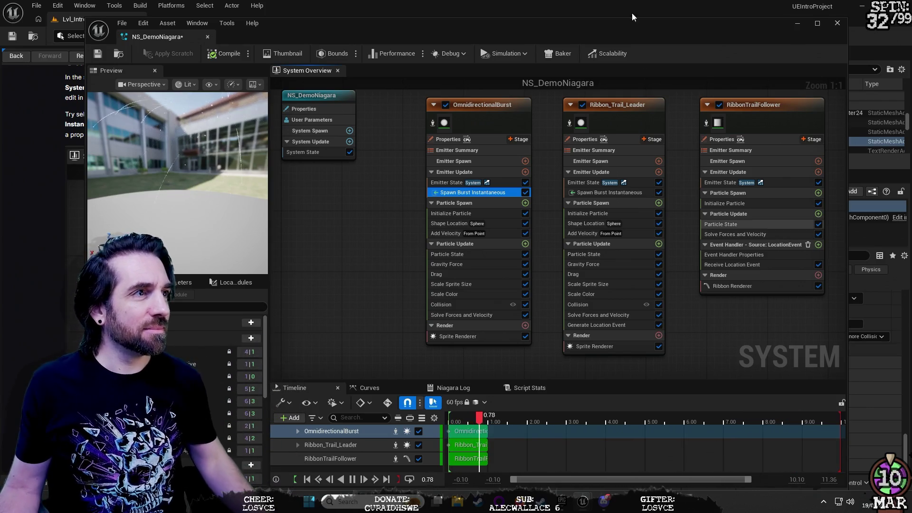
- Slide the NS_DemoNiagara window aside, scroll the Details panel up, and drop the window low
{"action": "mouse_move", "coordinate": [678, 27]}
{"action": "left_mouse_down"}
{"action": "mouse_move", "coordinate": [439, 106]}
{"action": "mouse_move", "coordinate": [406, 53]}
{"action": "mouse_move", "coordinate": [538, 24]}
{"action": "left_mouse_up"}
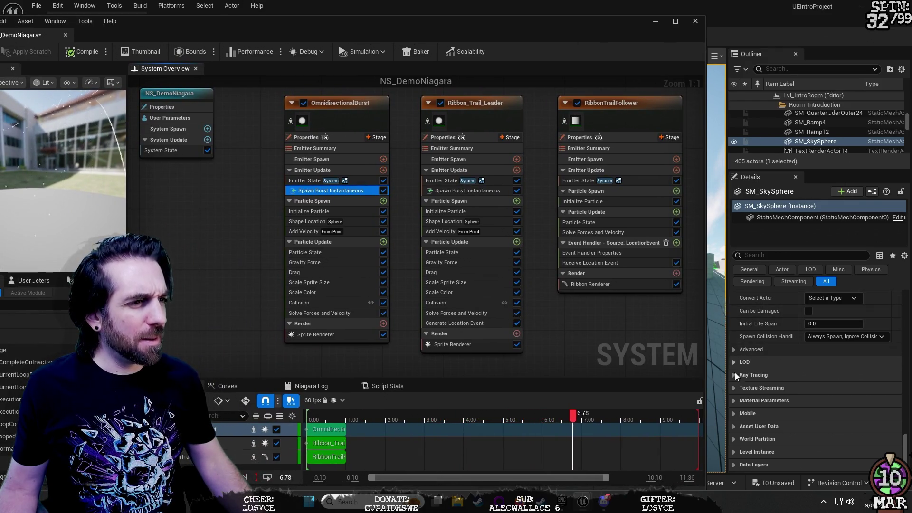
{"action": "scroll", "coordinate": [825, 354], "scroll_direction": "up", "scroll_amount": 10}
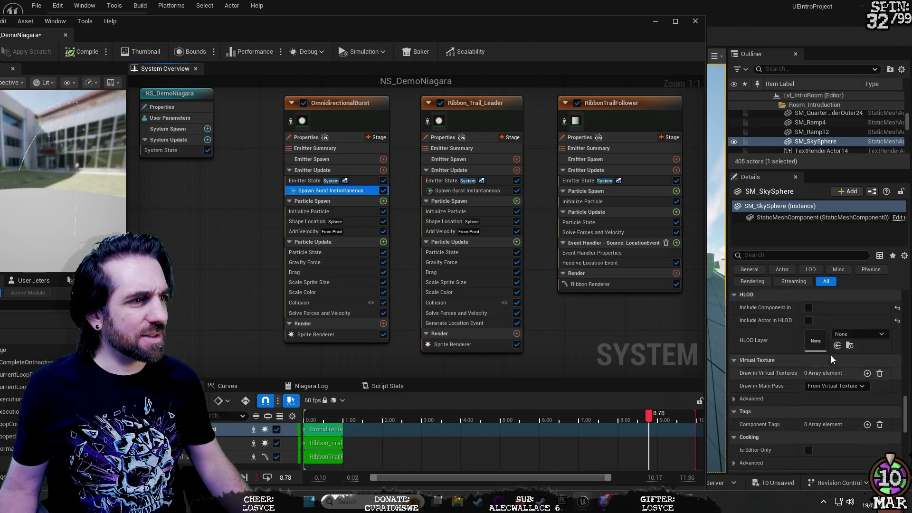
{"action": "scroll", "coordinate": [832, 359], "scroll_direction": "up", "scroll_amount": 10}
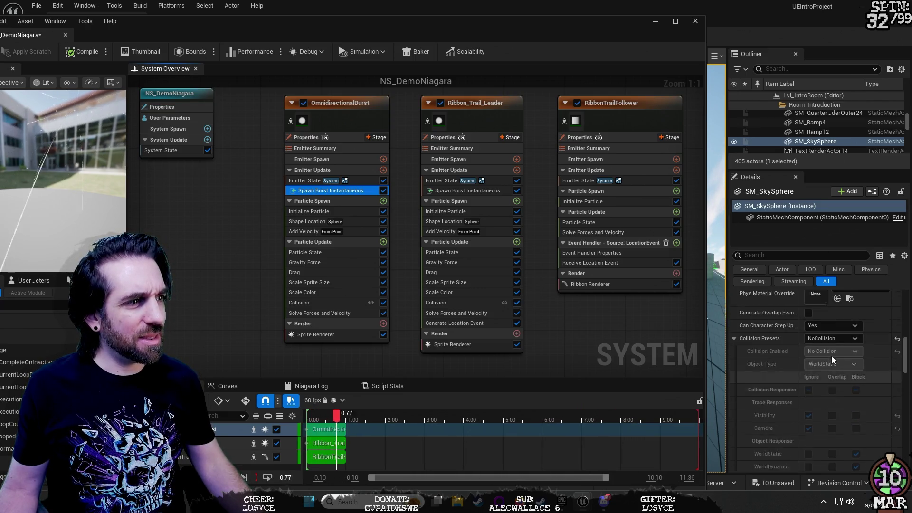
{"action": "scroll", "coordinate": [831, 356], "scroll_direction": "up", "scroll_amount": 10}
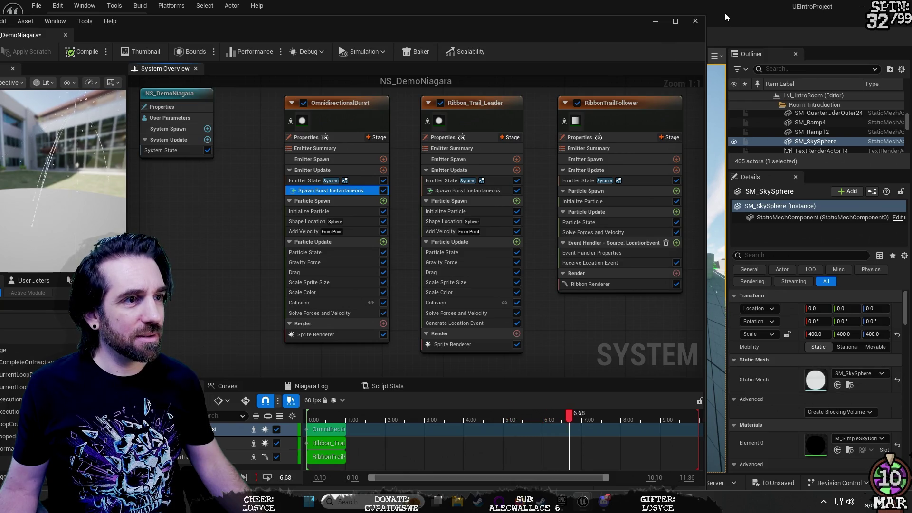
{"action": "mouse_move", "coordinate": [645, 24]}
{"action": "left_mouse_down"}
{"action": "mouse_move", "coordinate": [548, 382]}
{"action": "mouse_move", "coordinate": [511, 419]}
{"action": "left_mouse_up"}
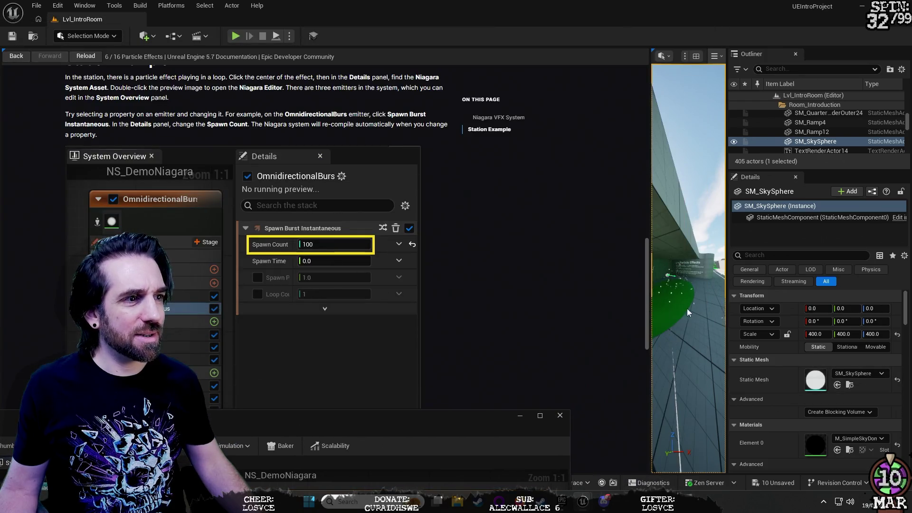
- Widen the level viewport, select the NS_DemoNiagara effect, and move the Niagara editor back up
{"action": "left_click_drag", "start_coordinate": [651, 175], "coordinate": [186, 177]}
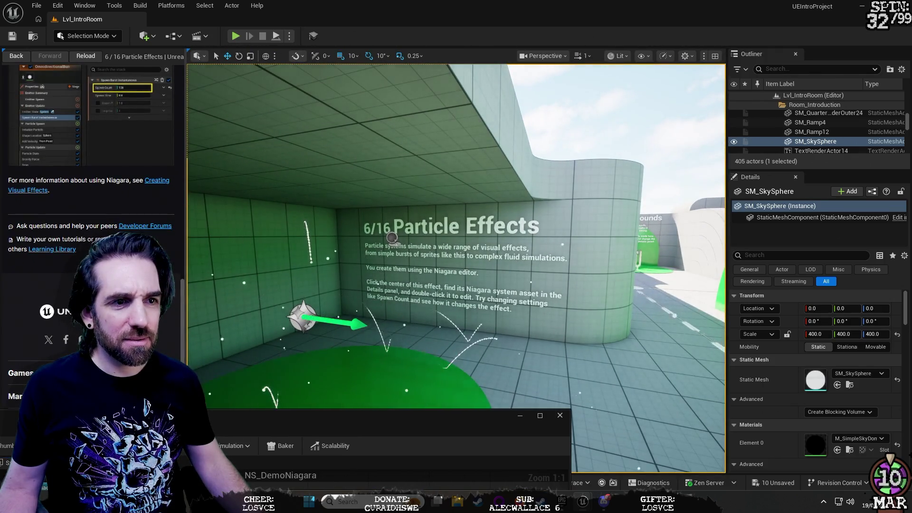
{"action": "left_click", "coordinate": [304, 317]}
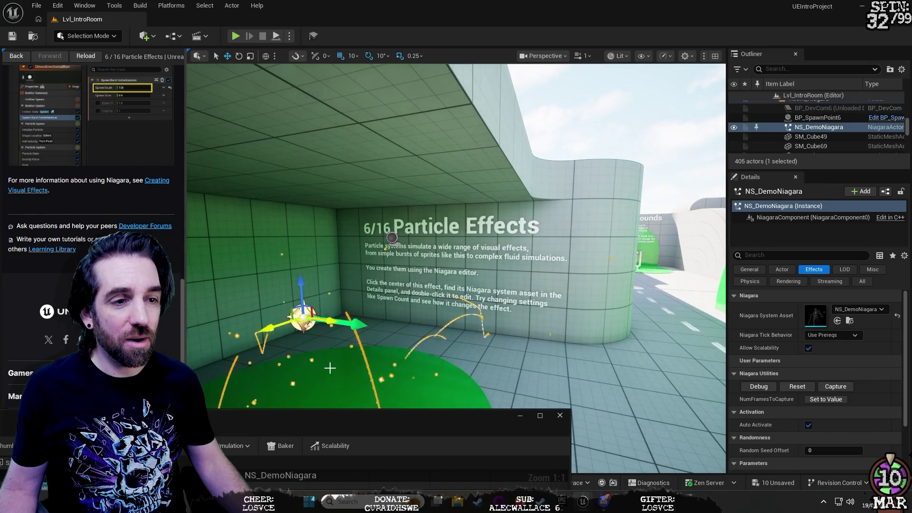
{"action": "mouse_move", "coordinate": [355, 418]}
{"action": "left_mouse_down"}
{"action": "mouse_move", "coordinate": [452, 203]}
{"action": "mouse_move", "coordinate": [481, 107]}
{"action": "mouse_move", "coordinate": [563, 22]}
{"action": "left_mouse_up"}
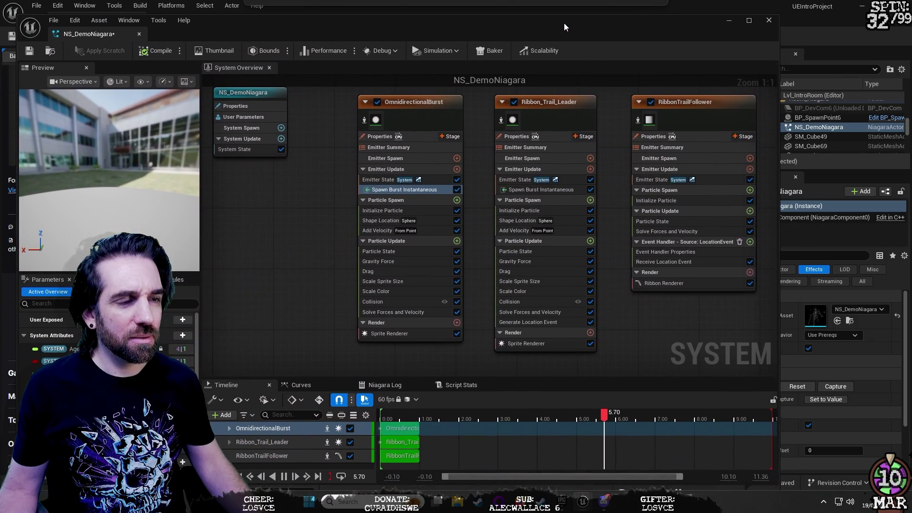
{"action": "double_click", "coordinate": [410, 190]}
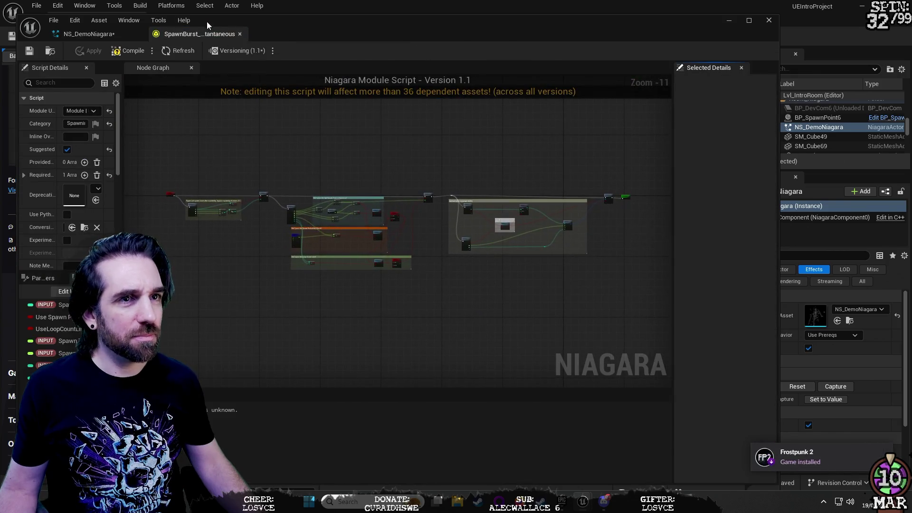
{"action": "left_click", "coordinate": [239, 34]}
{"action": "scroll", "coordinate": [883, 368], "scroll_direction": "down", "scroll_amount": 3}
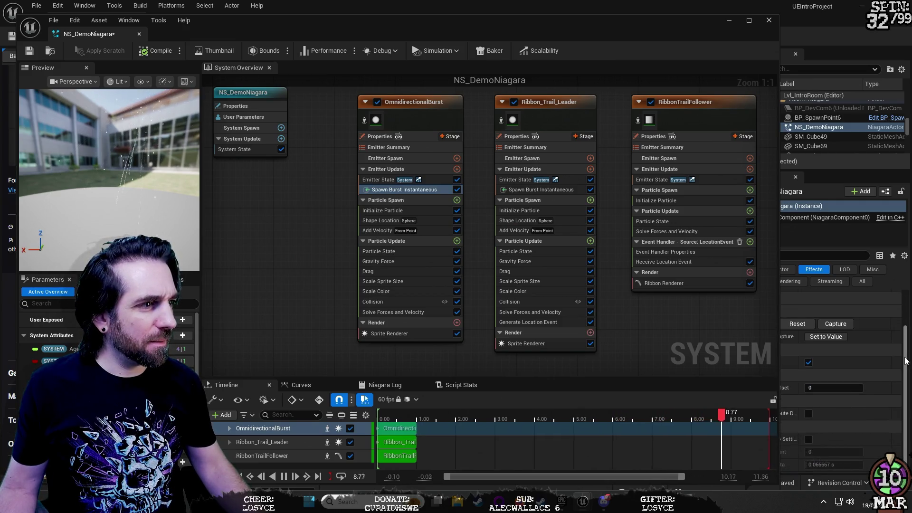
{"action": "left_click_drag", "start_coordinate": [673, 29], "coordinate": [623, 18]}
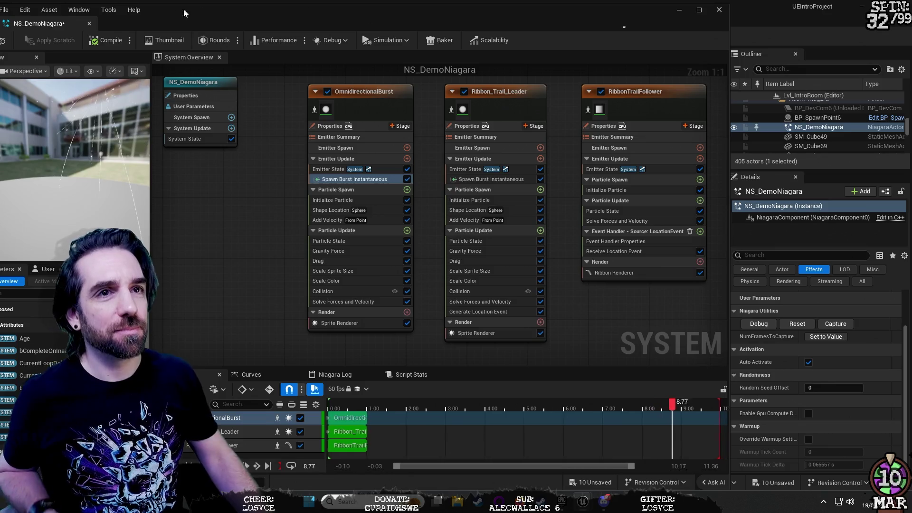
{"action": "left_click", "coordinate": [75, 10]}
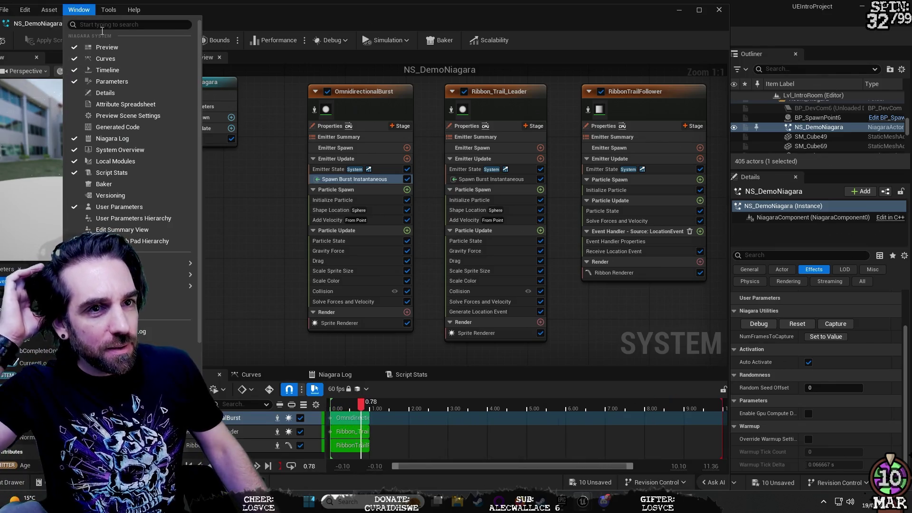
- Show the Details panel via Window > Details and nudge the Niagara editor to the right
{"action": "left_click", "coordinate": [116, 92]}
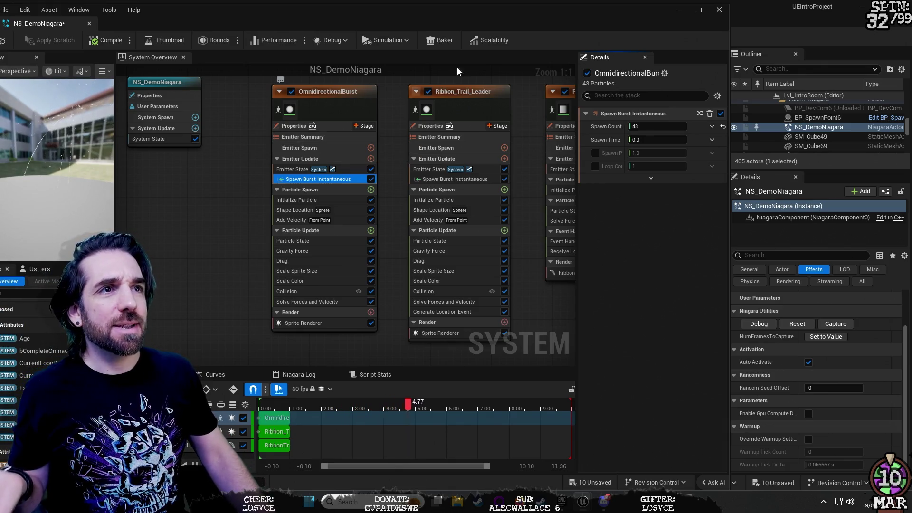
{"action": "left_click_drag", "start_coordinate": [456, 18], "coordinate": [639, 11]}
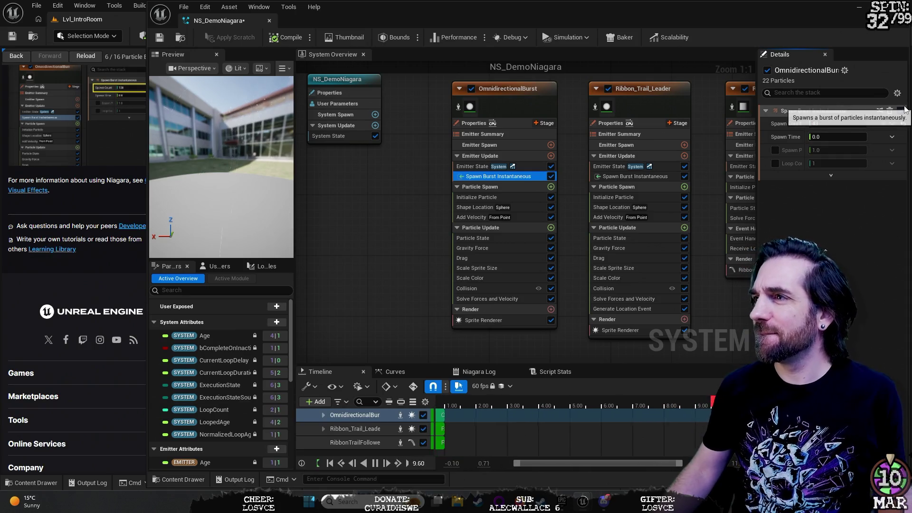
- Select OmnidirectionalBurst's Spawn Burst Instantaneous module, resize the preview and frame the emitter
{"action": "mouse_move", "coordinate": [504, 241]}
{"action": "left_click", "coordinate": [481, 166]}
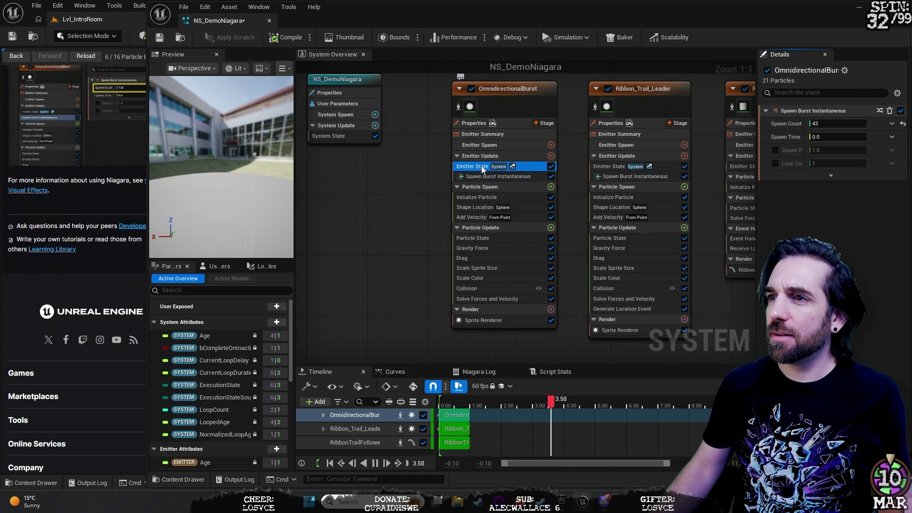
{"action": "left_click", "coordinate": [489, 197]}
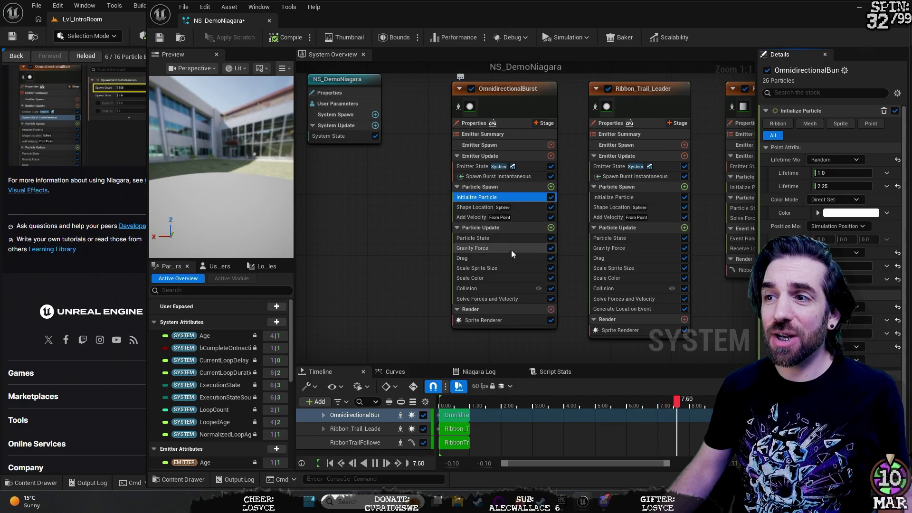
{"action": "left_click", "coordinate": [490, 177]}
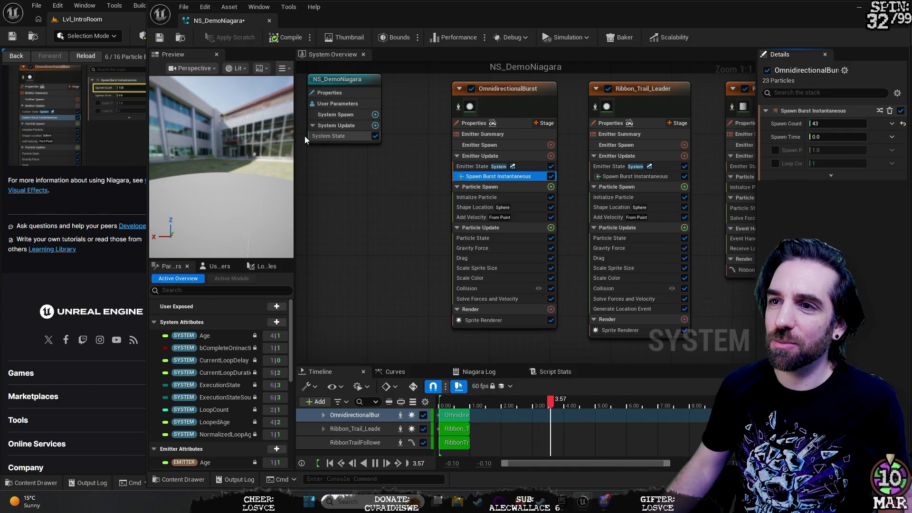
{"action": "left_click_drag", "start_coordinate": [295, 178], "coordinate": [570, 178]}
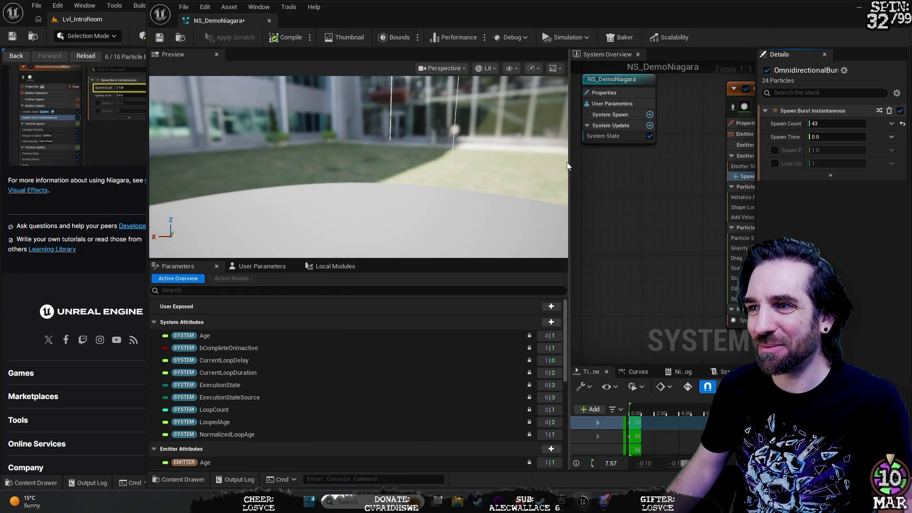
{"action": "left_click_drag", "start_coordinate": [569, 161], "coordinate": [526, 171]}
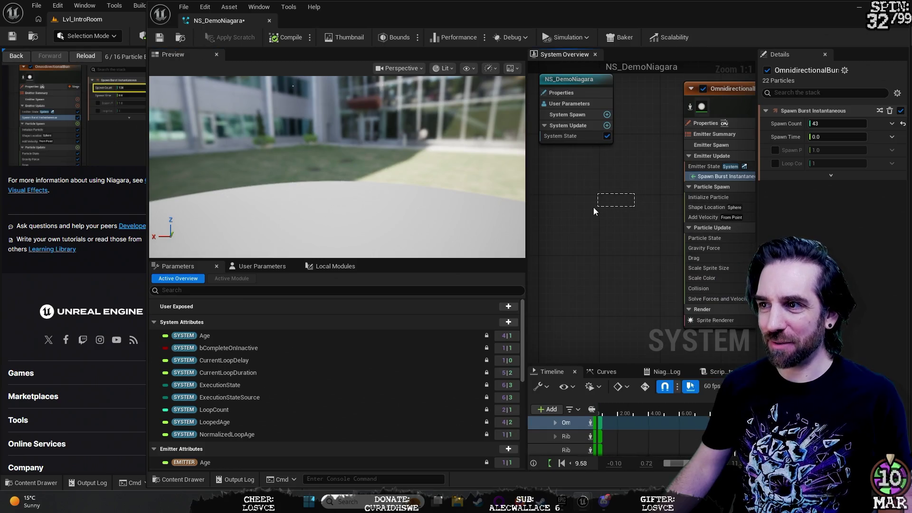
{"action": "key", "text": "f"}
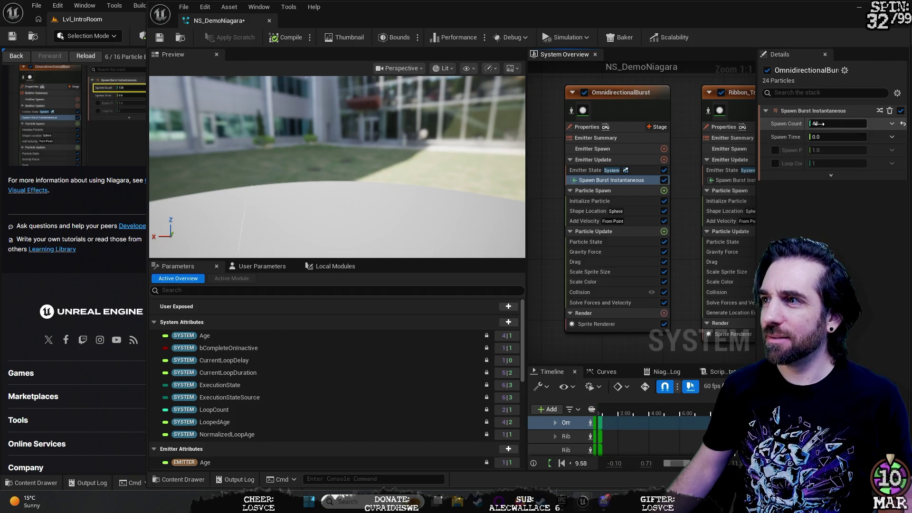
- Scrub OmnidirectionalBurst's Spawn Count down from 43 to 1 and shrink the preview back
{"action": "mouse_move", "coordinate": [816, 123]}
{"action": "left_mouse_down"}
{"action": "mouse_move", "coordinate": [853, 123]}
{"action": "mouse_move", "coordinate": [827, 124]}
{"action": "left_mouse_up"}
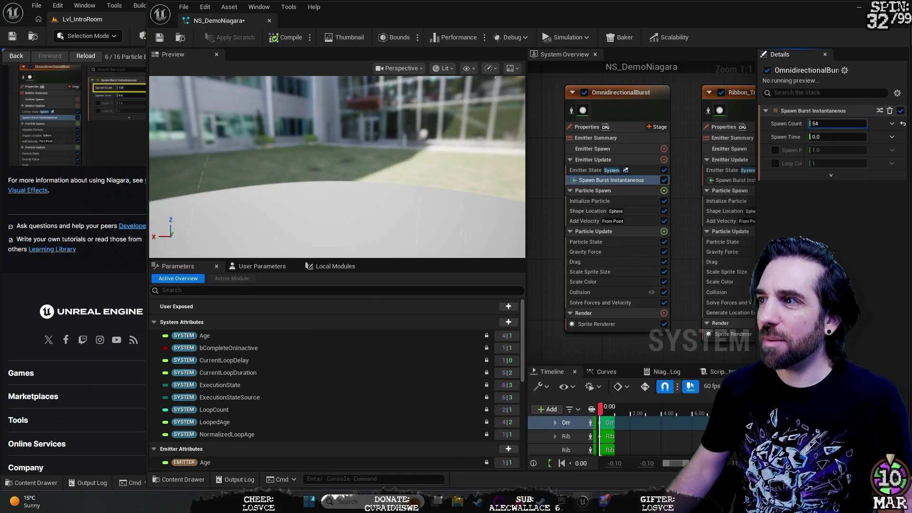
{"action": "left_click_drag", "start_coordinate": [817, 123], "coordinate": [808, 123]}
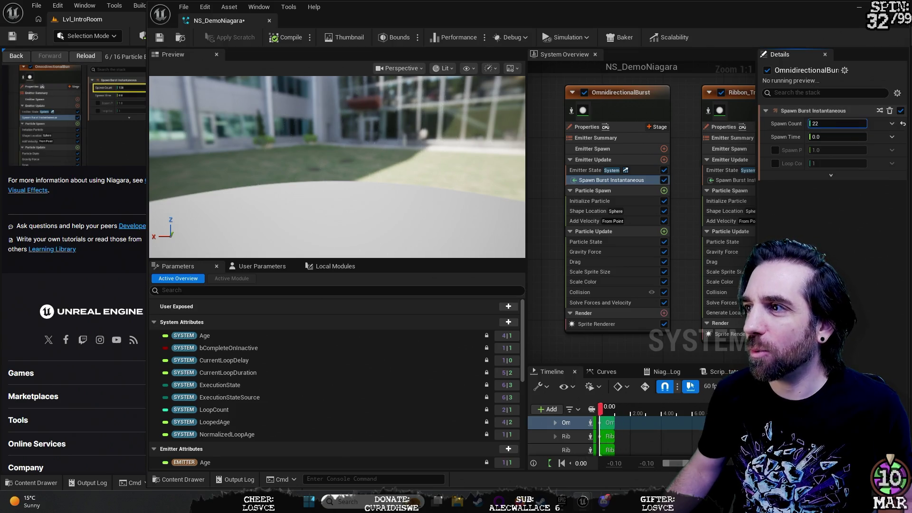
{"action": "left_click_drag", "start_coordinate": [833, 122], "coordinate": [815, 122]}
{"action": "type", "text": "1"}
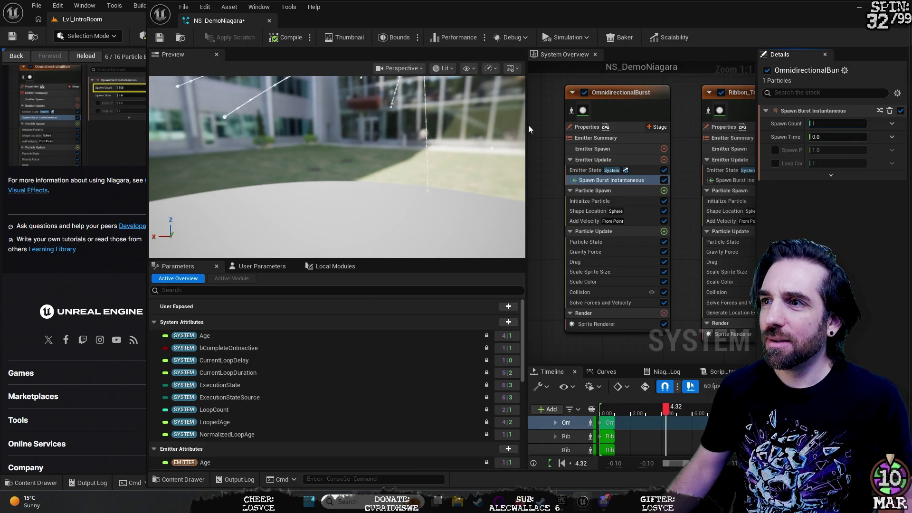
{"action": "left_click_drag", "start_coordinate": [526, 126], "coordinate": [323, 126]}
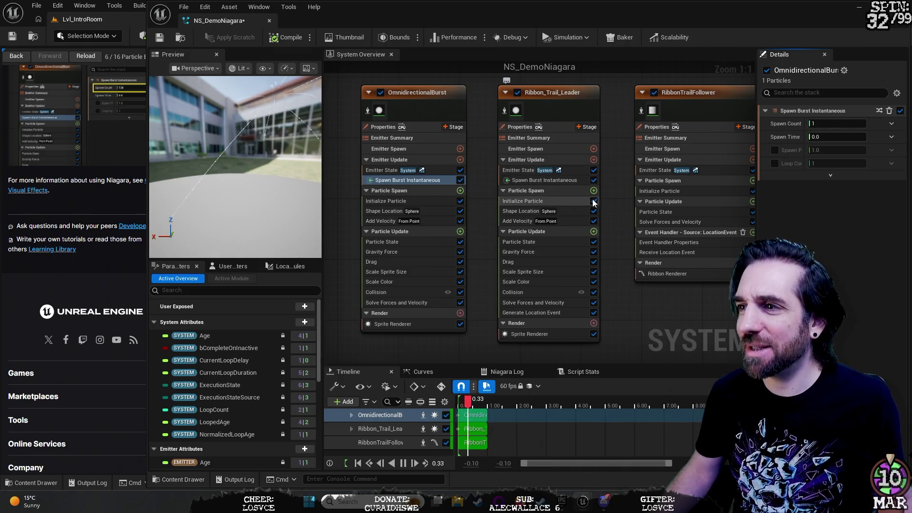
- Set Ribbon_Trail_Leader's Spawn Burst Instantaneous Spawn Count to 1
{"action": "left_click", "coordinate": [541, 181]}
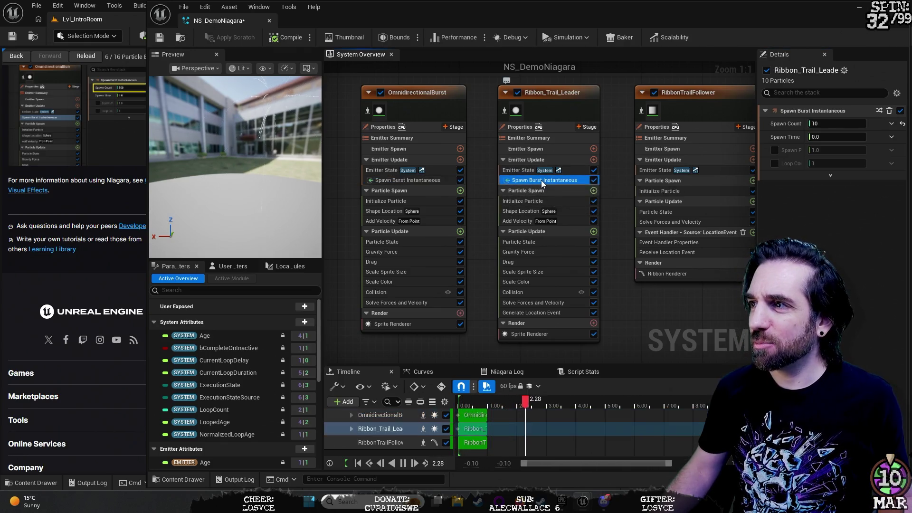
{"action": "left_click", "coordinate": [841, 123]}
{"action": "type", "text": "10"}
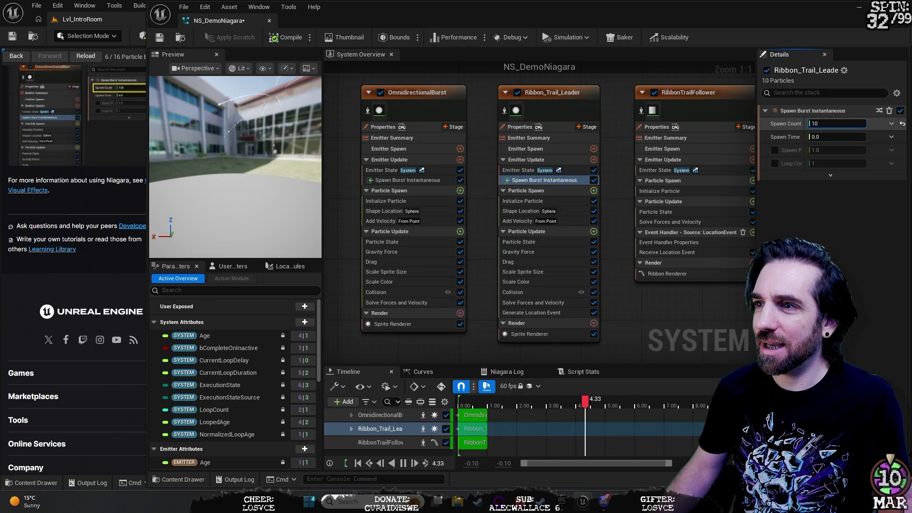
{"action": "key", "text": "BackSpace"}
{"action": "key", "text": "BackSpace"}
{"action": "type", "text": "4"}
{"action": "key", "text": "BackSpace"}
{"action": "type", "text": "3"}
{"action": "key", "text": "BackSpace"}
{"action": "type", "text": "1"}
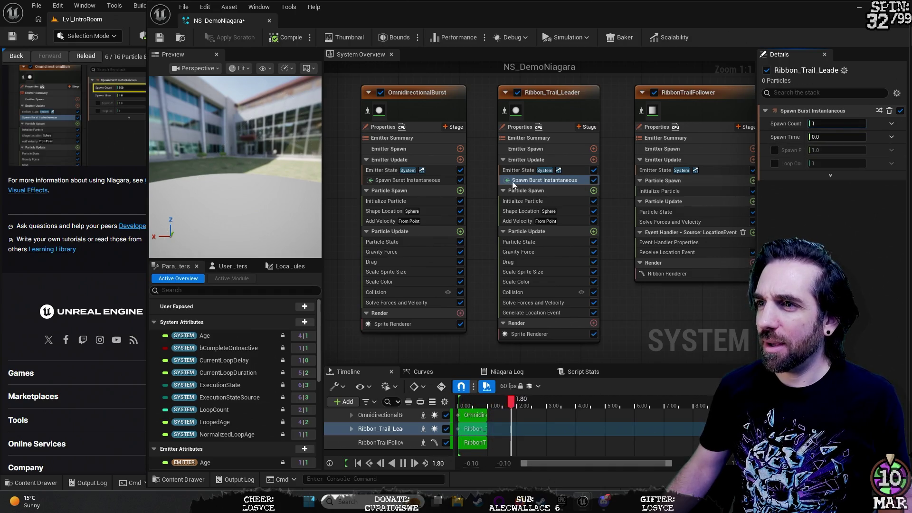
- Save the NS_DemoNiagara system and return to the level editor
{"action": "left_click", "coordinate": [717, 172]}
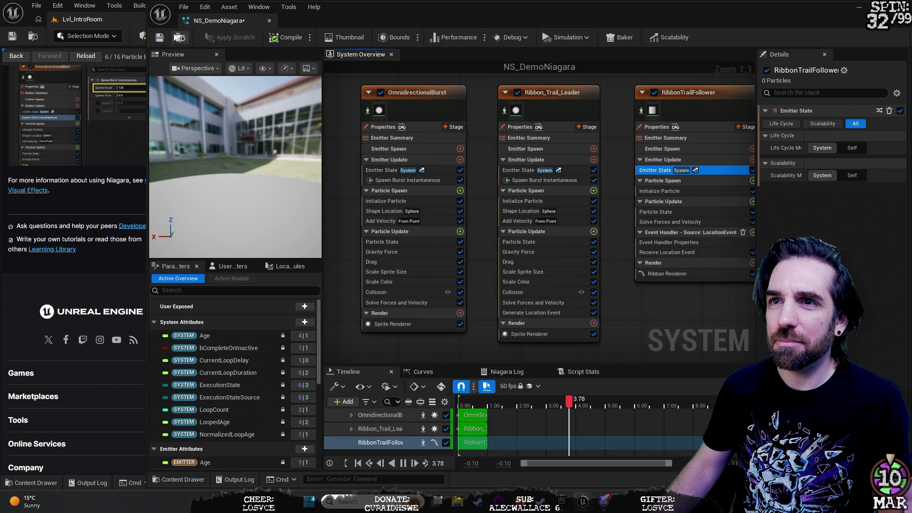
{"action": "left_click", "coordinate": [159, 37]}
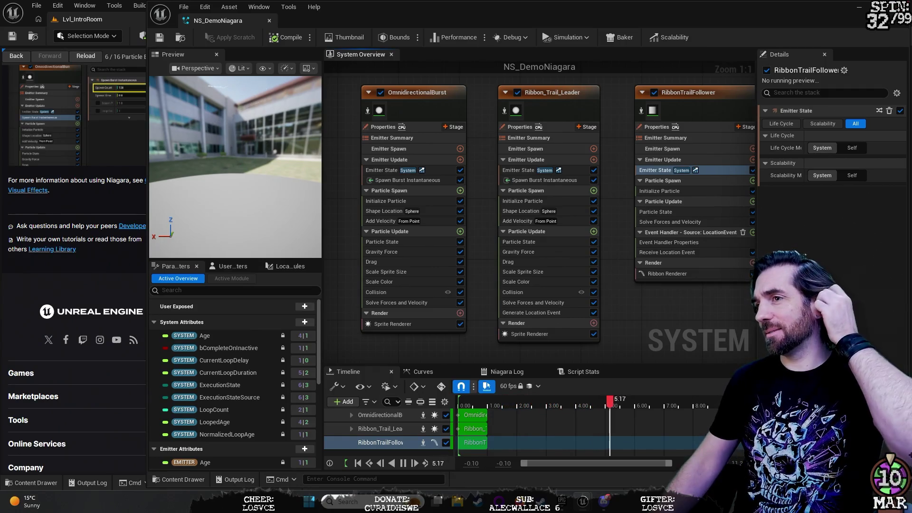
{"action": "key", "text": "alt+Tab"}
{"action": "scroll", "coordinate": [456, 268], "scroll_direction": "up", "scroll_amount": 5}
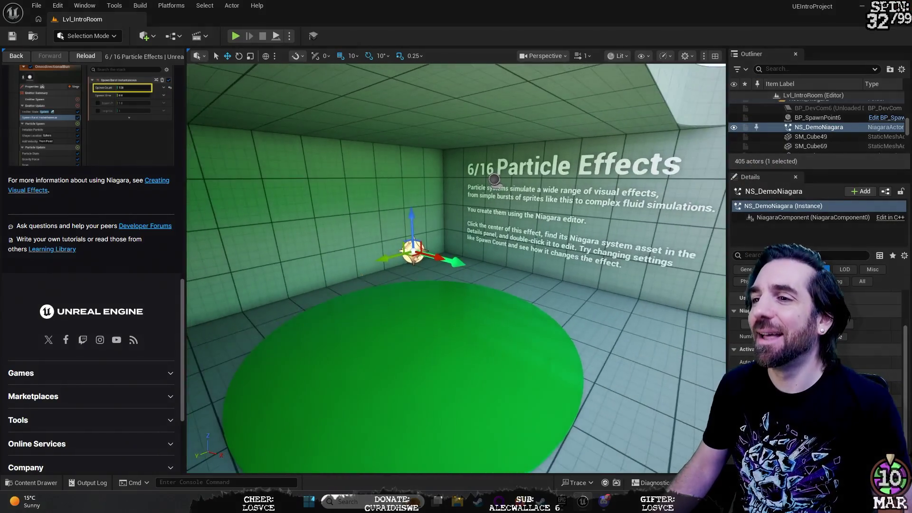
- Pull the viewport camera back, then reselect NS_DemoNiagara as the Niagara System Asset to replay it
{"action": "mouse_move", "coordinate": [456, 268]}
{"action": "left_mouse_down"}
{"action": "mouse_move", "coordinate": [333, 271]}
{"action": "mouse_move", "coordinate": [371, 256]}
{"action": "mouse_move", "coordinate": [427, 259]}
{"action": "mouse_move", "coordinate": [409, 261]}
{"action": "mouse_move", "coordinate": [428, 214]}
{"action": "mouse_move", "coordinate": [413, 266]}
{"action": "mouse_move", "coordinate": [494, 263]}
{"action": "mouse_move", "coordinate": [408, 266]}
{"action": "mouse_move", "coordinate": [525, 300]}
{"action": "mouse_move", "coordinate": [585, 304]}
{"action": "mouse_move", "coordinate": [662, 256]}
{"action": "mouse_move", "coordinate": [641, 192]}
{"action": "left_mouse_up"}
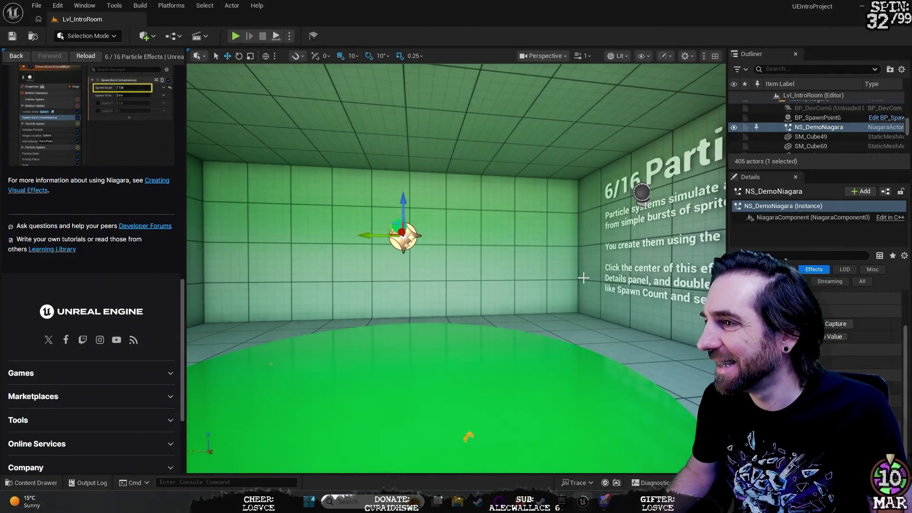
{"action": "scroll", "coordinate": [808, 333], "scroll_direction": "up", "scroll_amount": 5}
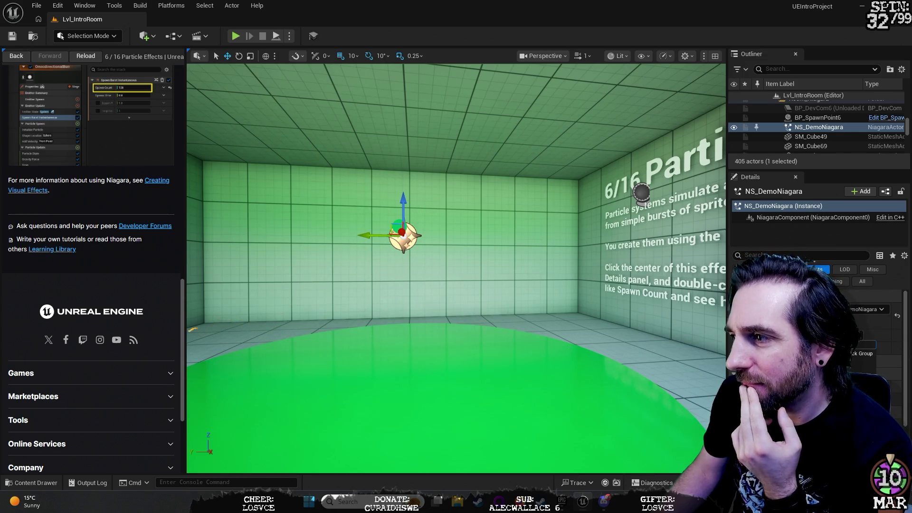
{"action": "left_click", "coordinate": [856, 367]}
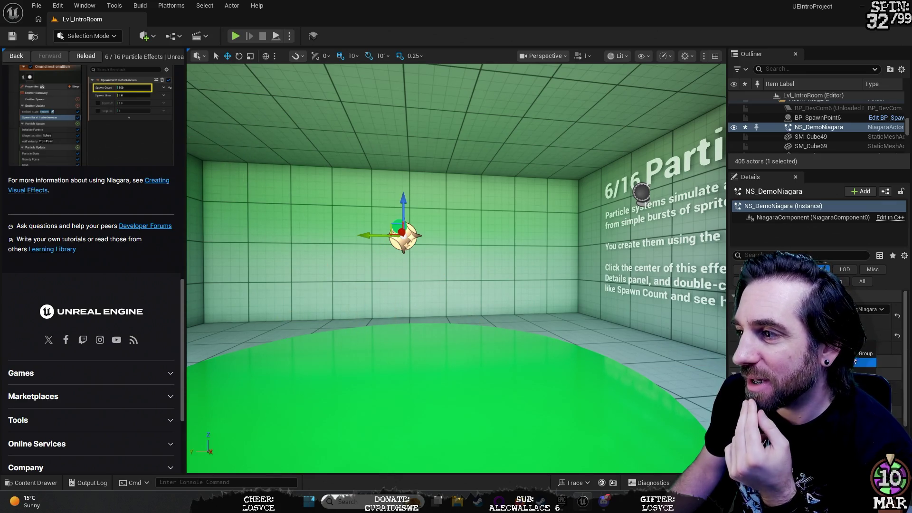
{"action": "left_click", "coordinate": [878, 310]}
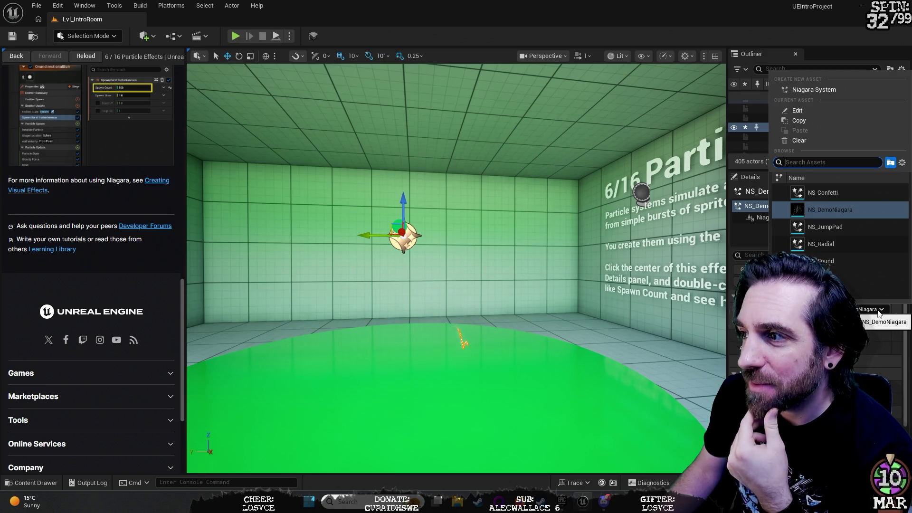
{"action": "left_click", "coordinate": [879, 311]}
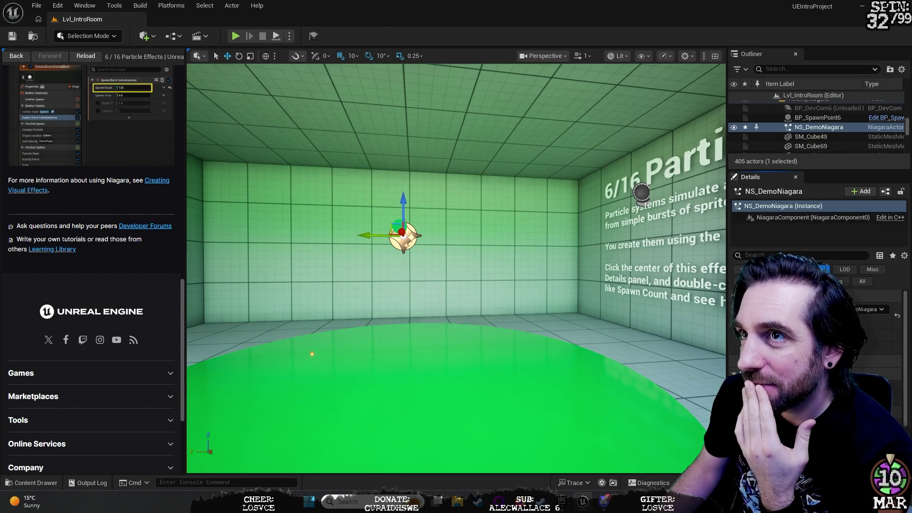